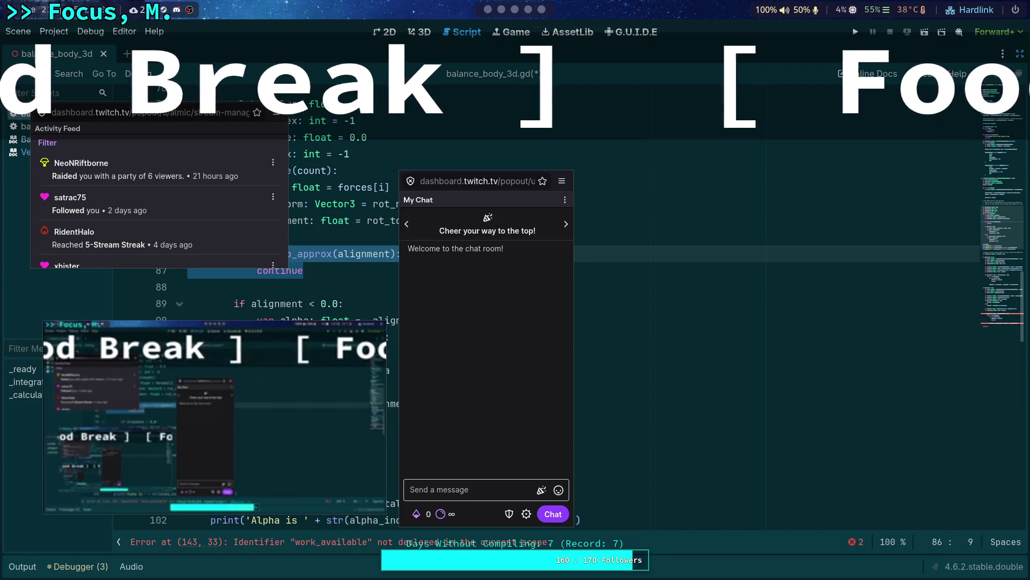
# Dismiss the picture-in-picture player and the Twitch activity feed and chat popups covering the editor
pyautogui.moveTo(193, 347)
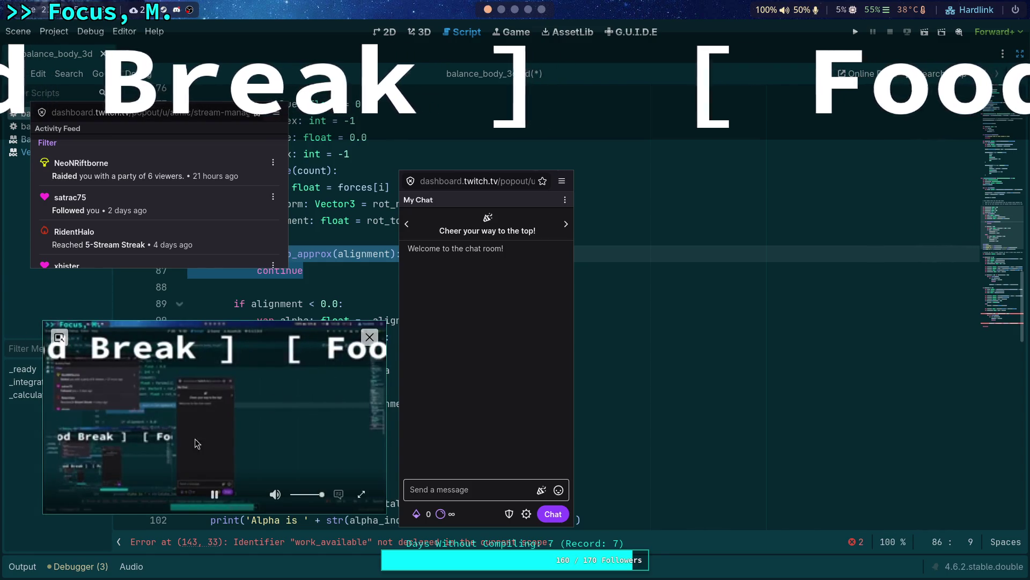
pyautogui.click(59, 336)
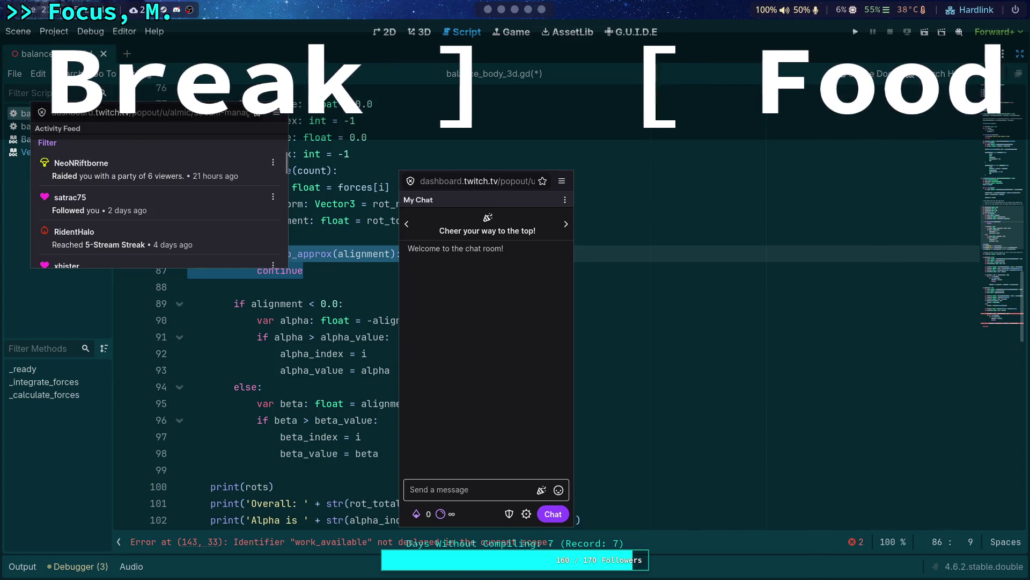
pyautogui.hotkey('alt', 'Tab')
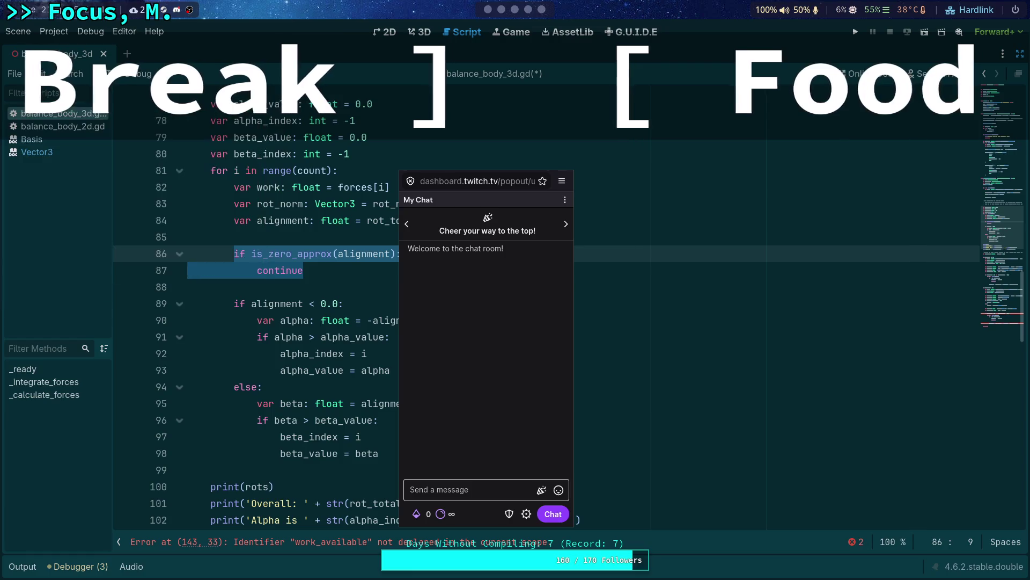
pyautogui.hotkey('alt', 'Tab')
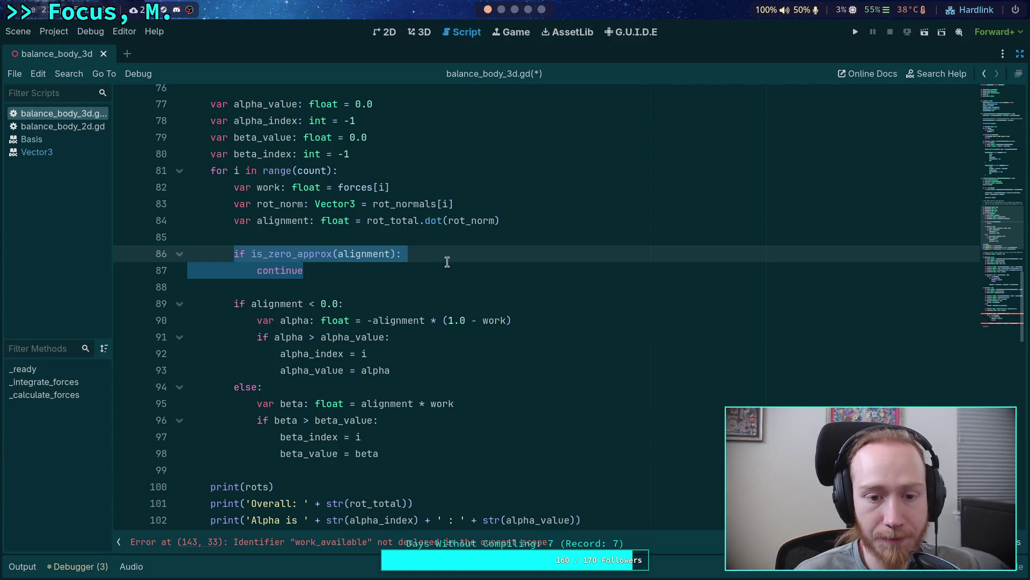
pyautogui.keyDown('shift'); pyautogui.click(182, 250); pyautogui.keyUp('shift')
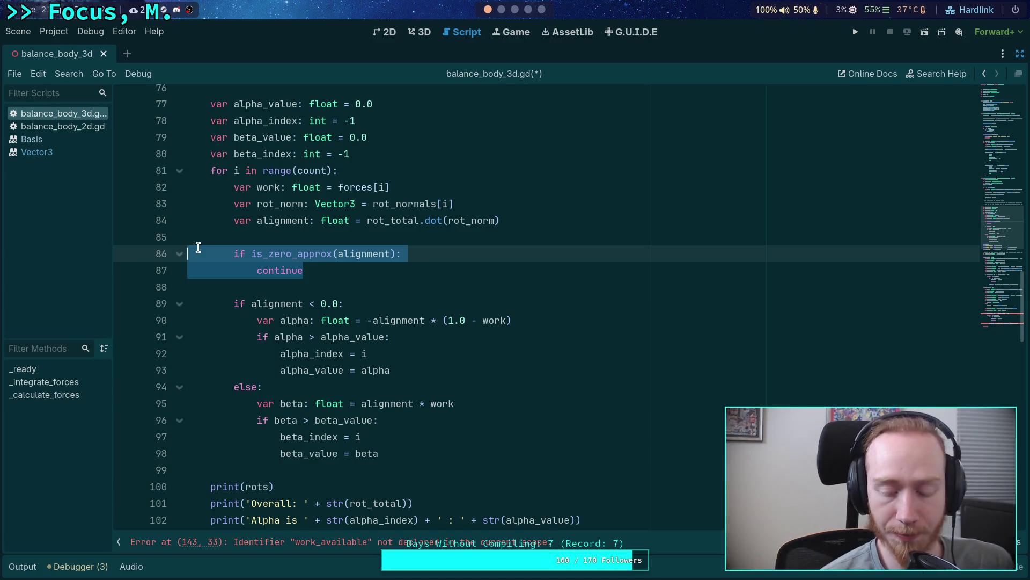
pyautogui.scroll(3, 185, 237)
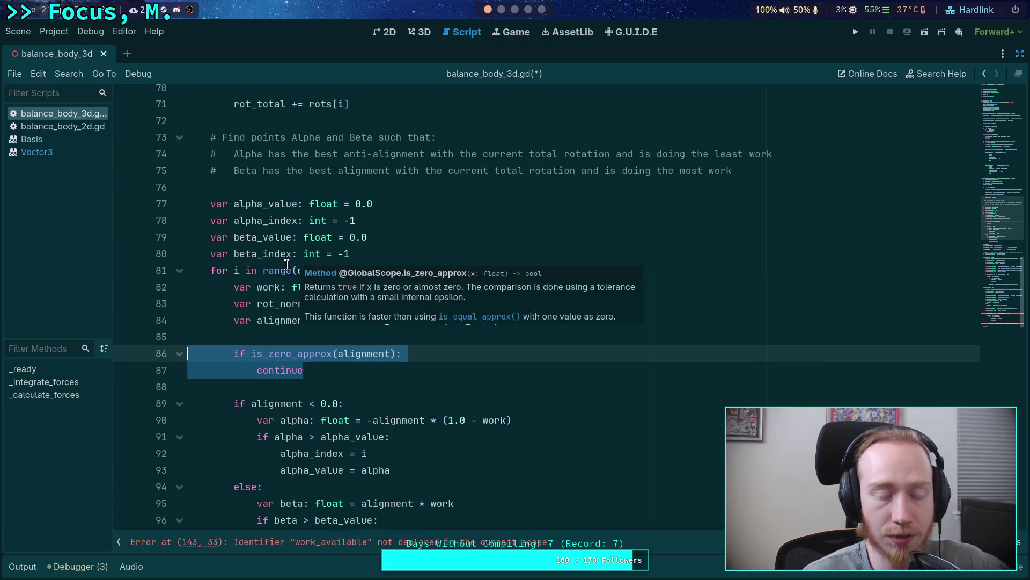
pyautogui.scroll(2, 257, 238)
pyautogui.scroll(-5, 257, 237)
pyautogui.click(277, 253)
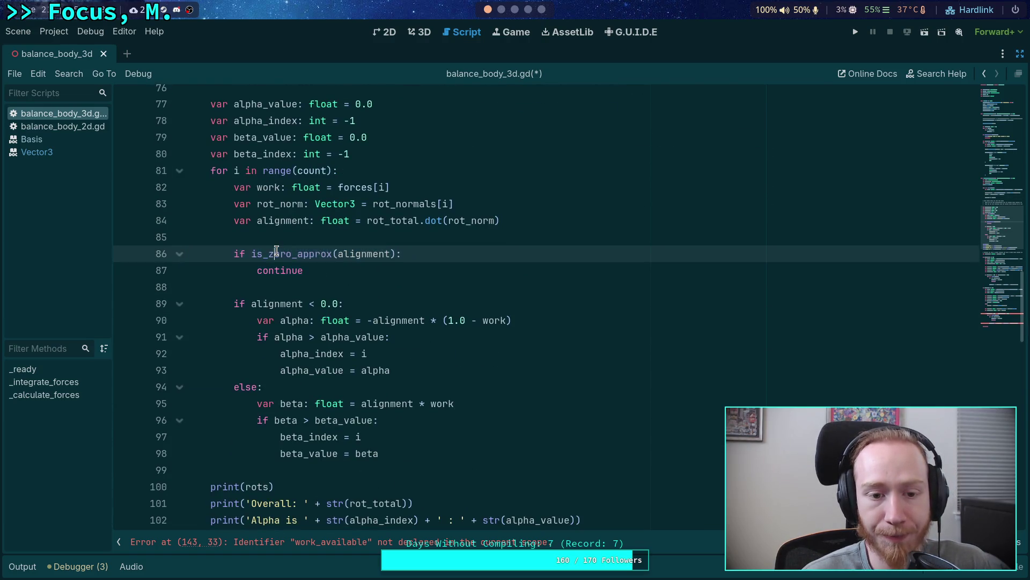
pyautogui.doubleClick(353, 254)
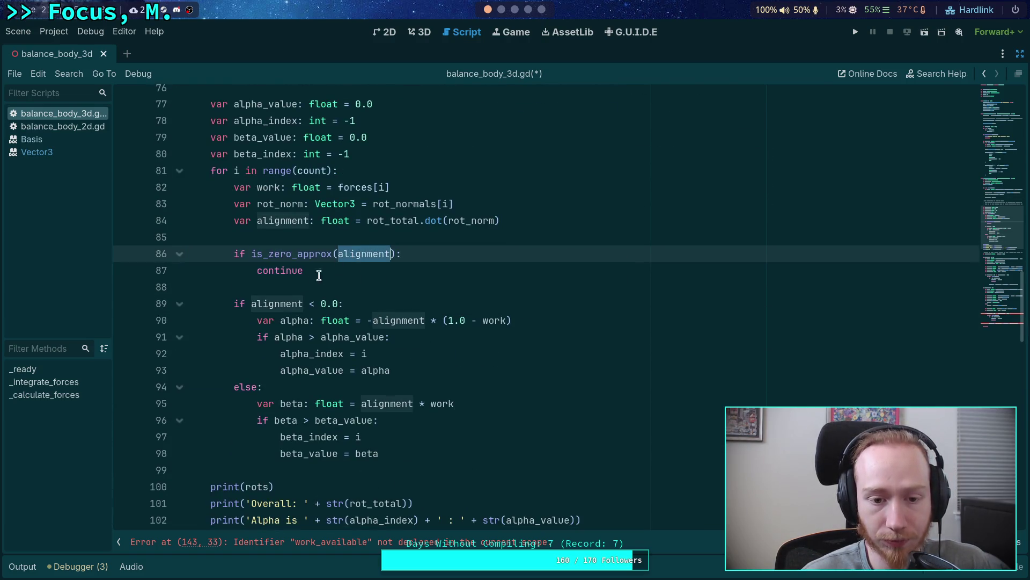
pyautogui.click(291, 286)
pyautogui.moveTo(320, 271)
pyautogui.mouseDown()
pyautogui.moveTo(244, 271)
pyautogui.moveTo(223, 254)
pyautogui.mouseUp()
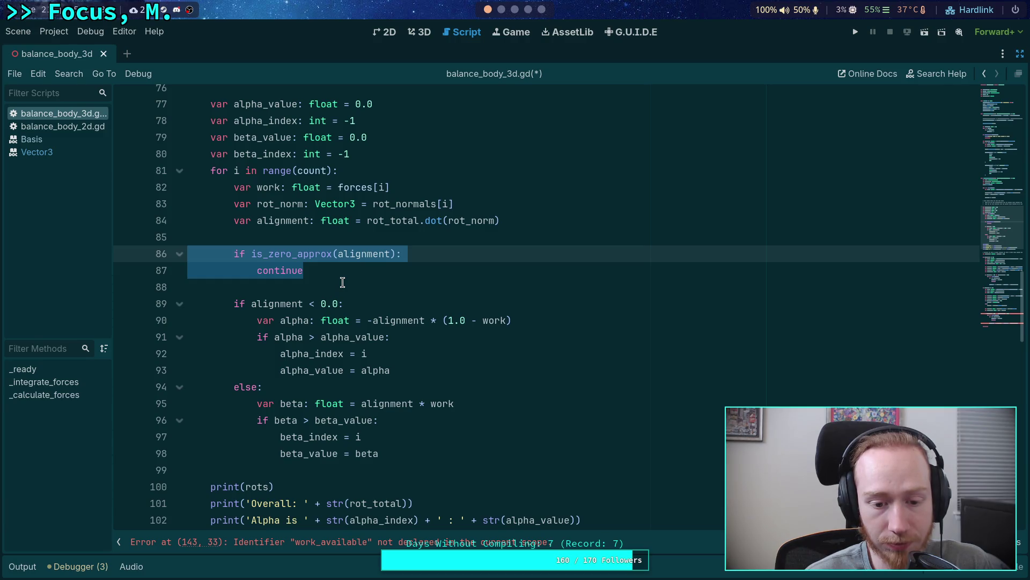
pyautogui.scroll(1, 342, 282)
pyautogui.click(333, 320)
pyautogui.click(302, 336)
pyautogui.click(301, 303)
pyautogui.click(307, 289)
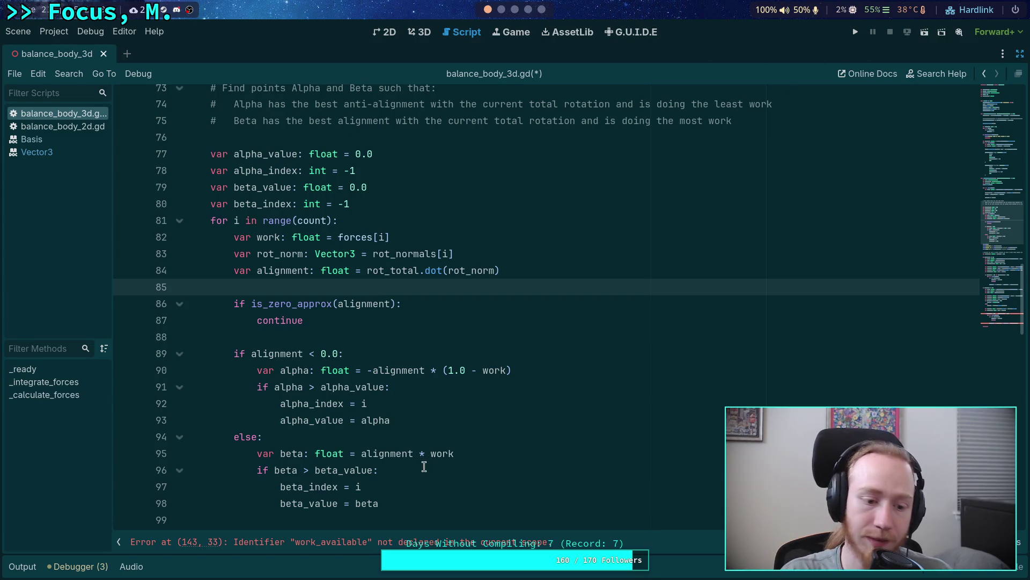
pyautogui.click(22, 566)
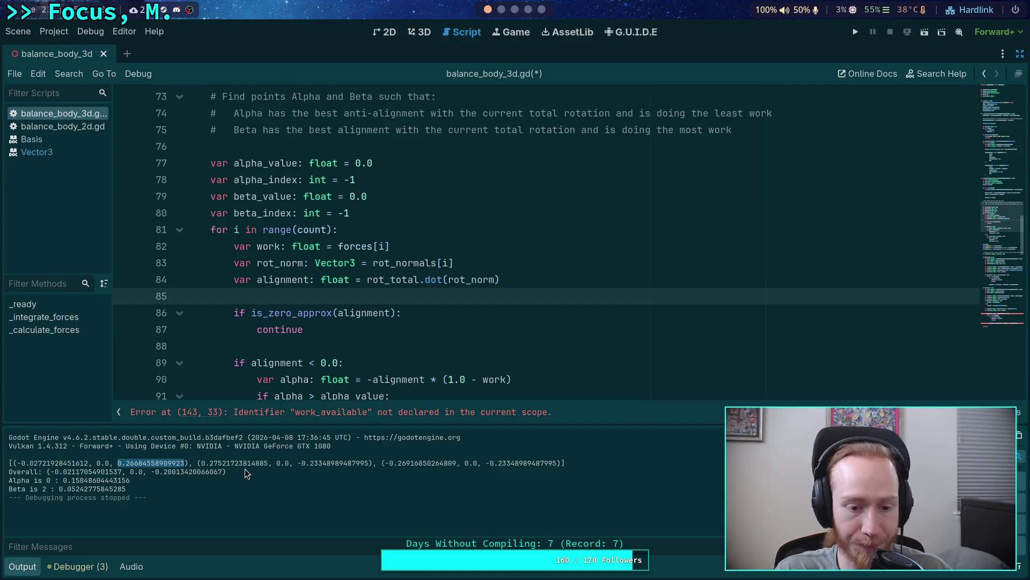
# Highlight the third and last values of the printed rotation vectors in the Output log
pyautogui.click(316, 467)
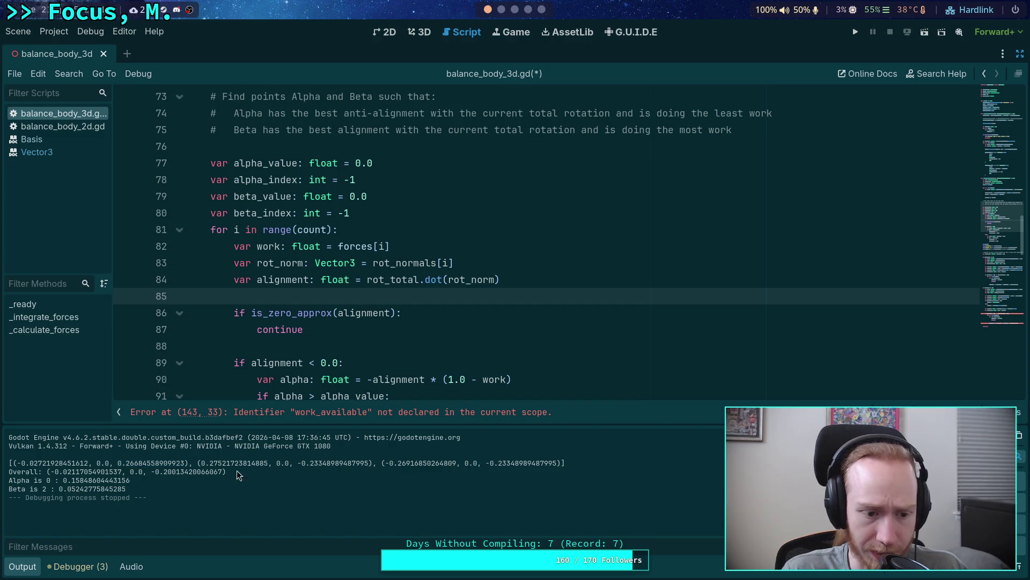
pyautogui.moveTo(129, 463); pyautogui.dragTo(207, 465)
pyautogui.moveTo(301, 464); pyautogui.dragTo(369, 464)
pyautogui.moveTo(486, 463); pyautogui.dragTo(557, 463)
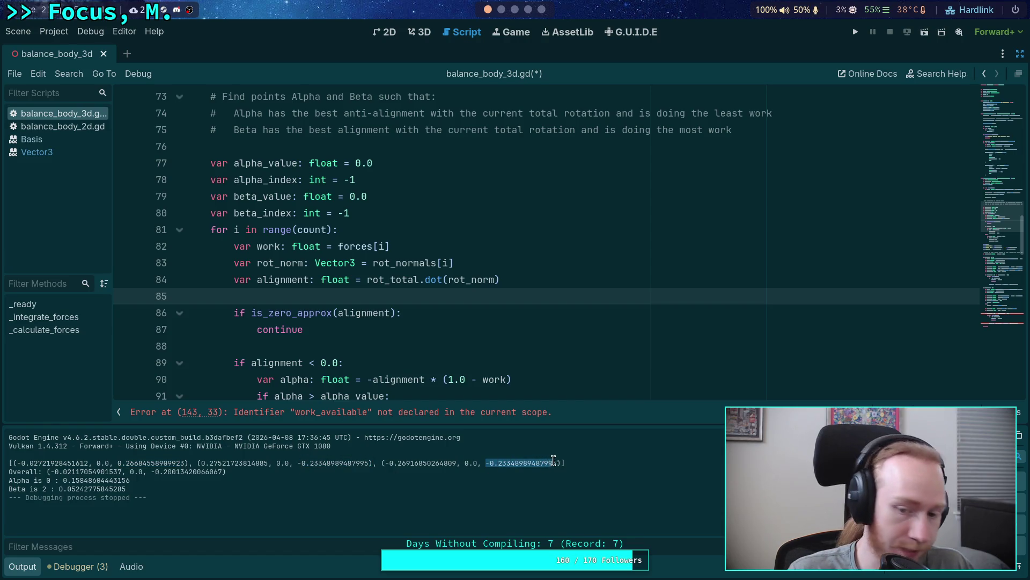
pyautogui.moveTo(301, 463)
pyautogui.mouseDown()
pyautogui.moveTo(11, 463)
pyautogui.moveTo(367, 462)
pyautogui.mouseUp()
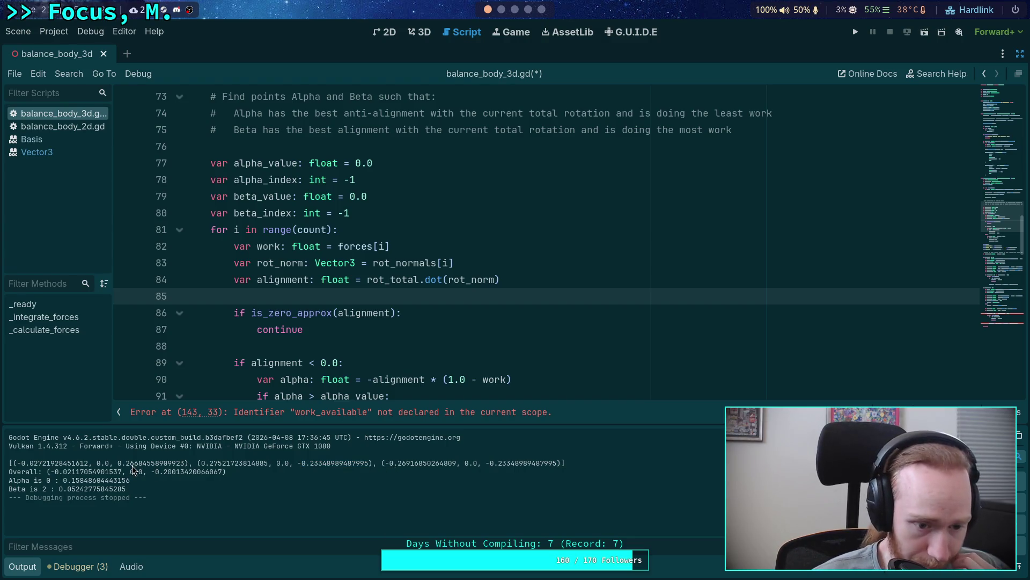
pyautogui.doubleClick(149, 462)
pyautogui.doubleClick(324, 465)
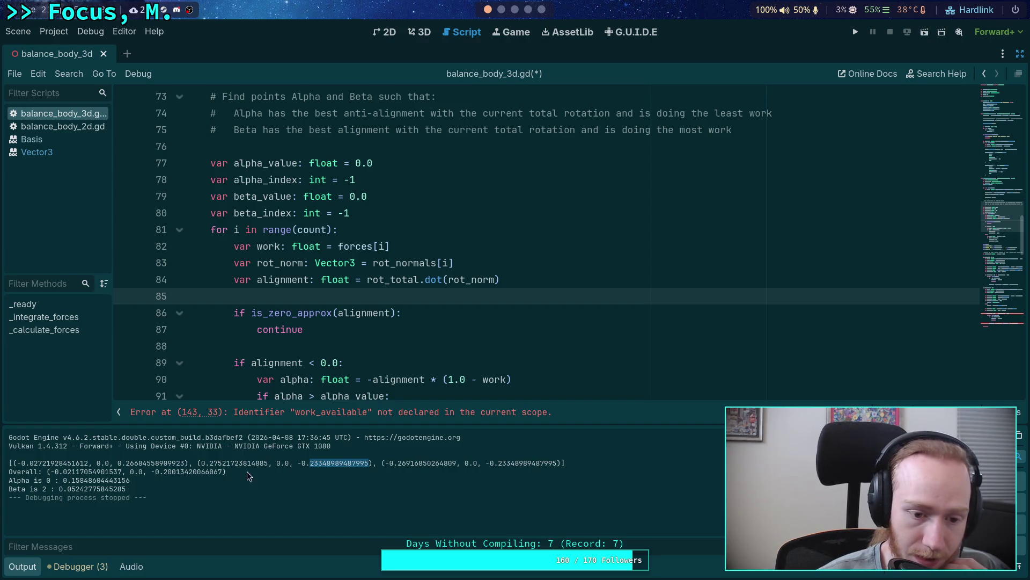
# Inspect the first vector's values and the other printed numbers, then hide the Output log
pyautogui.click(22, 461)
pyautogui.moveTo(21, 461); pyautogui.dragTo(87, 460)
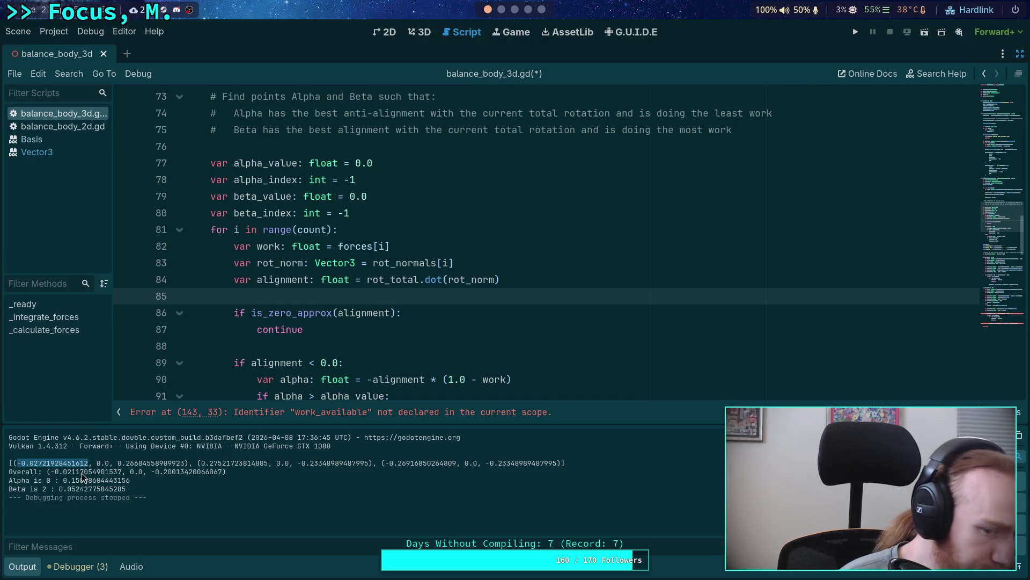
pyautogui.moveTo(117, 462); pyautogui.dragTo(182, 459)
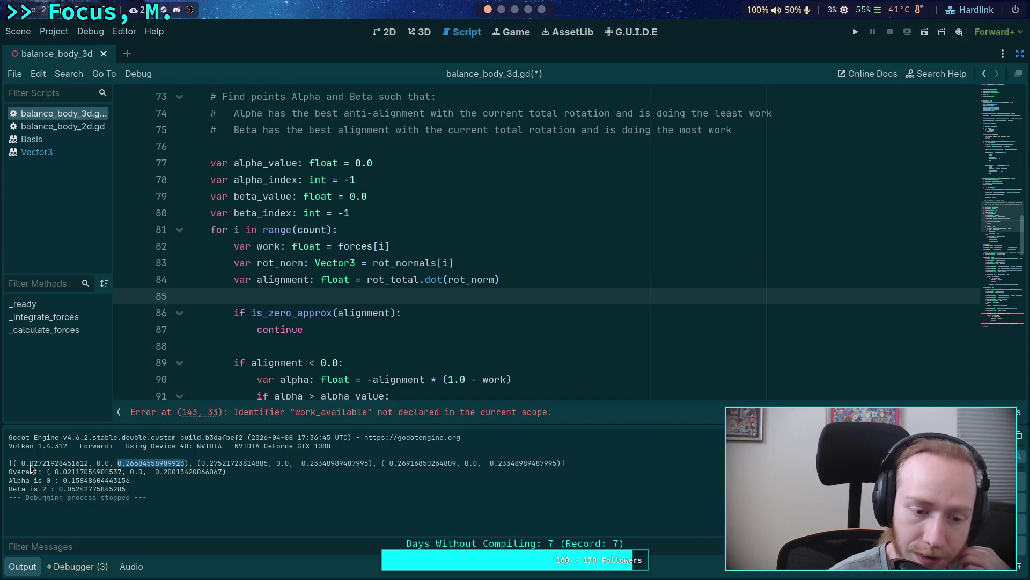
pyautogui.moveTo(308, 463); pyautogui.dragTo(439, 463)
pyautogui.moveTo(502, 462); pyautogui.dragTo(535, 462)
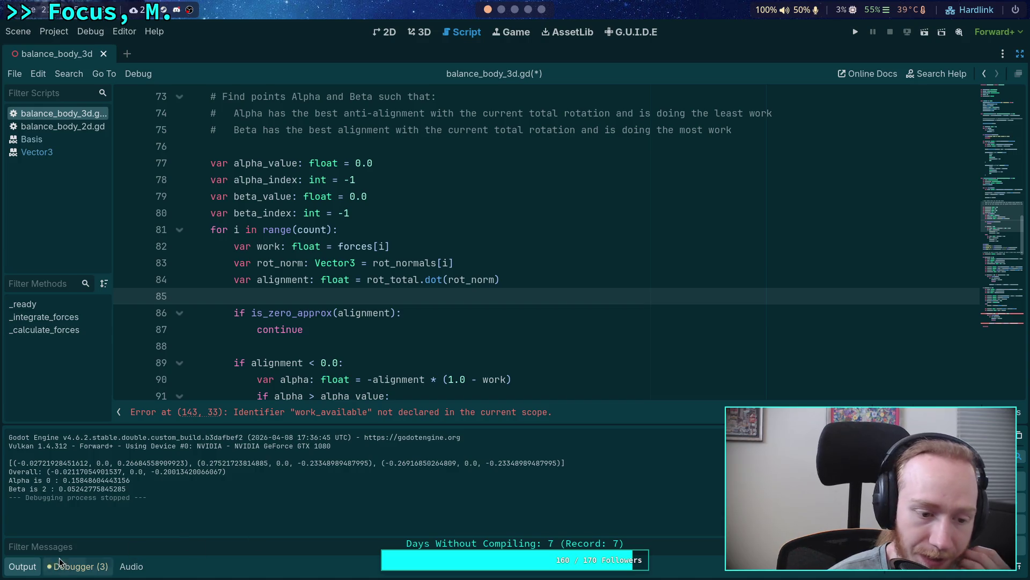
pyautogui.click(24, 567)
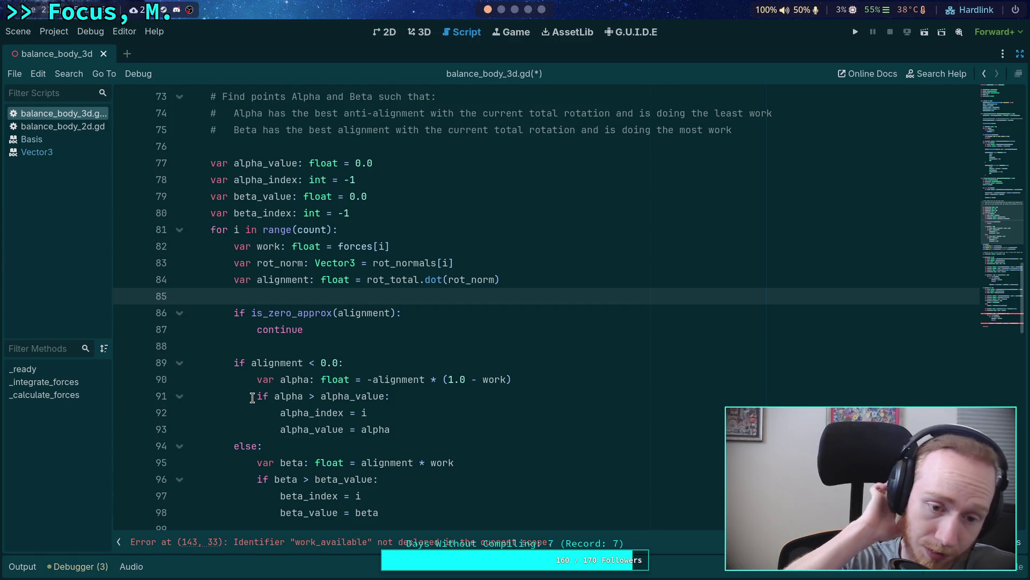
pyautogui.moveTo(234, 379); pyautogui.dragTo(338, 442)
pyautogui.scroll(-2, 376, 424)
pyautogui.moveTo(396, 412)
pyautogui.mouseDown()
pyautogui.moveTo(218, 280)
pyautogui.moveTo(255, 280)
pyautogui.mouseUp()
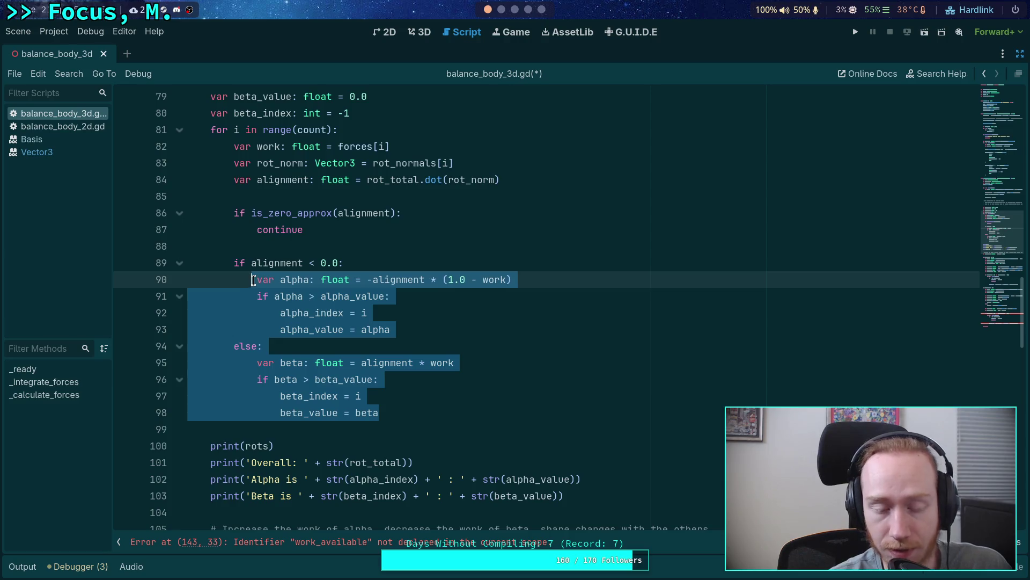
pyautogui.click(365, 396)
pyautogui.moveTo(379, 412); pyautogui.dragTo(258, 279)
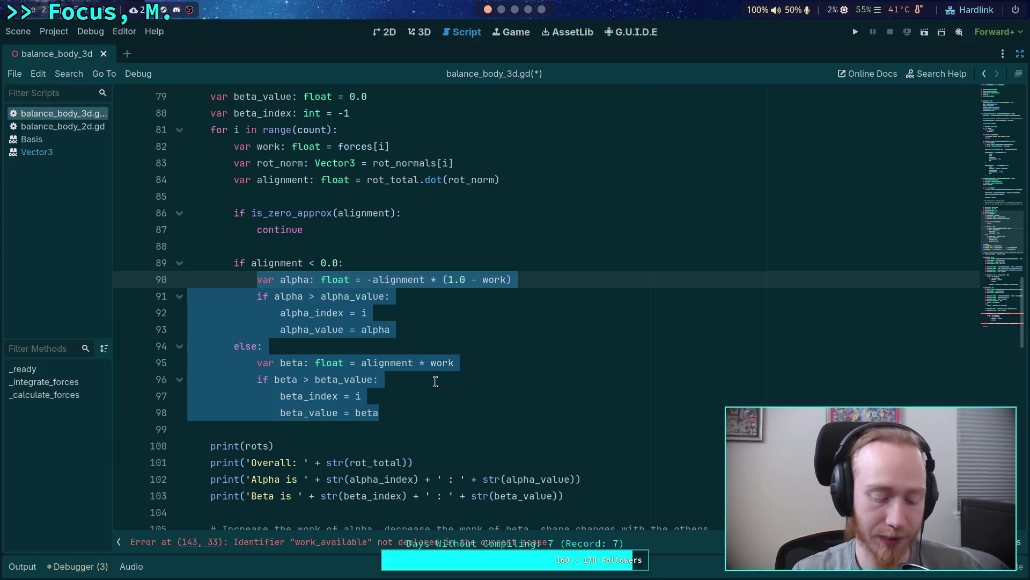
pyautogui.click(430, 413)
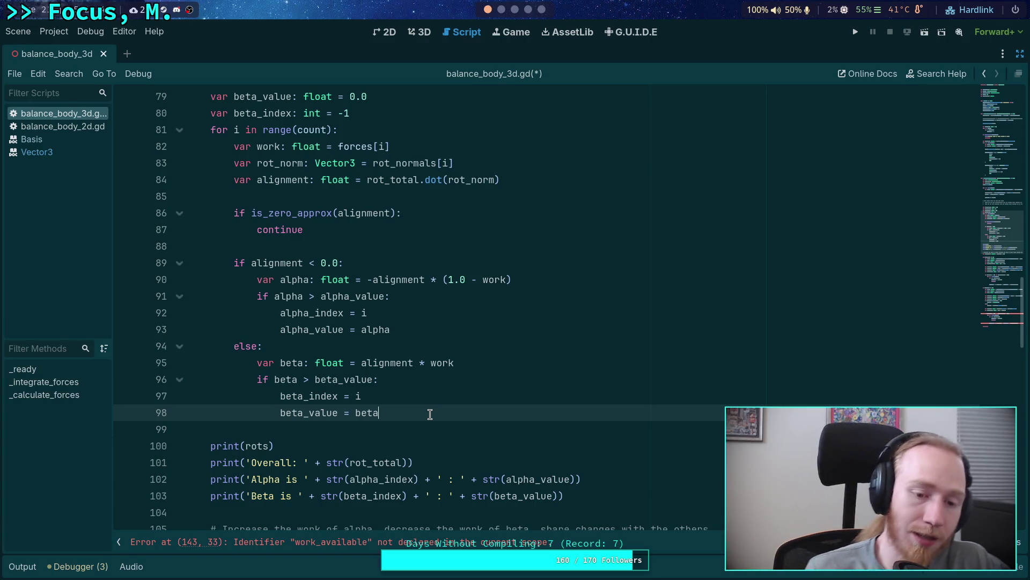
pyautogui.moveTo(379, 414); pyautogui.dragTo(257, 364)
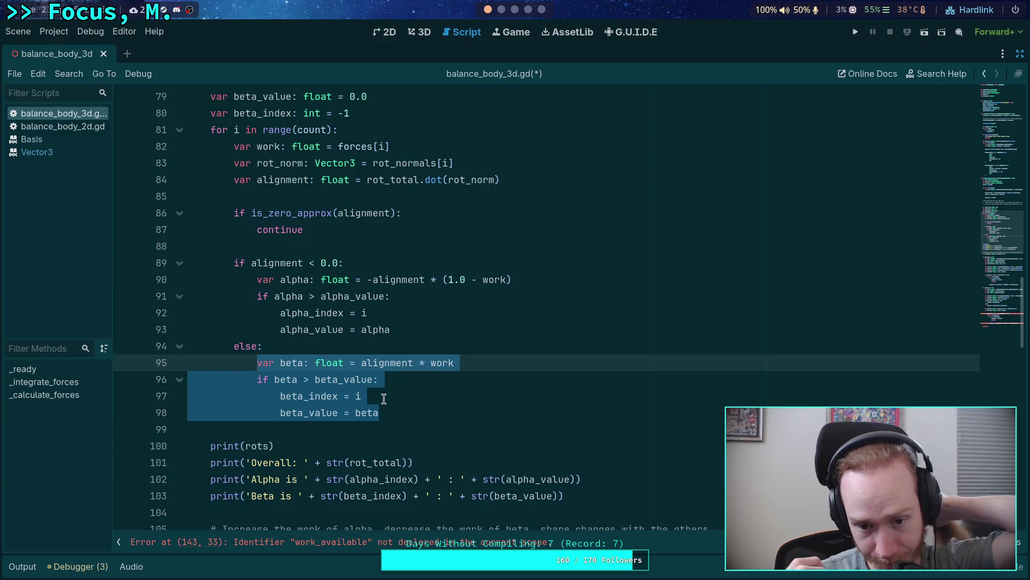
pyautogui.moveTo(361, 363); pyautogui.dragTo(454, 363)
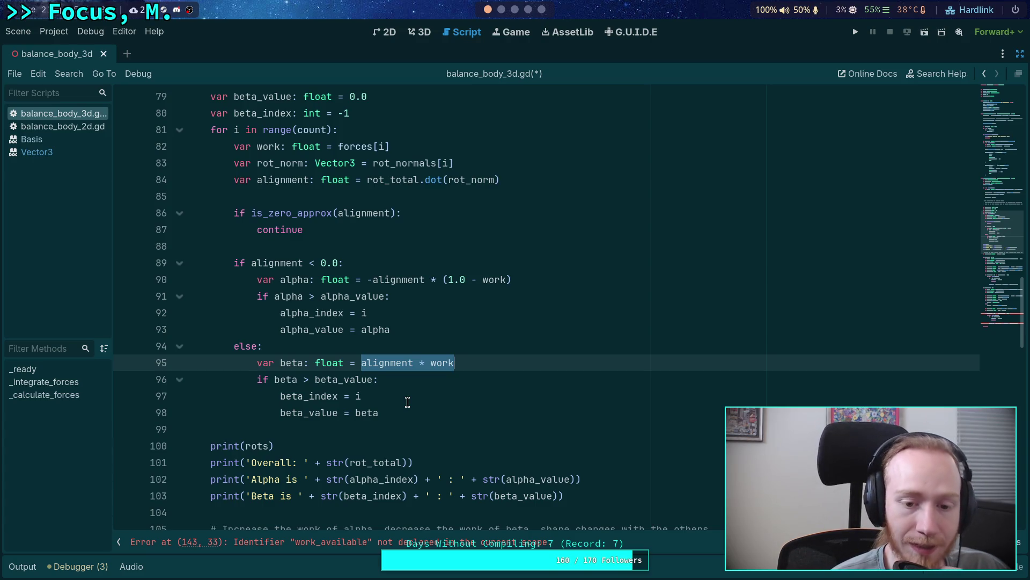
pyautogui.moveTo(380, 413)
pyautogui.mouseDown()
pyautogui.moveTo(378, 379)
pyautogui.moveTo(261, 363)
pyautogui.mouseUp()
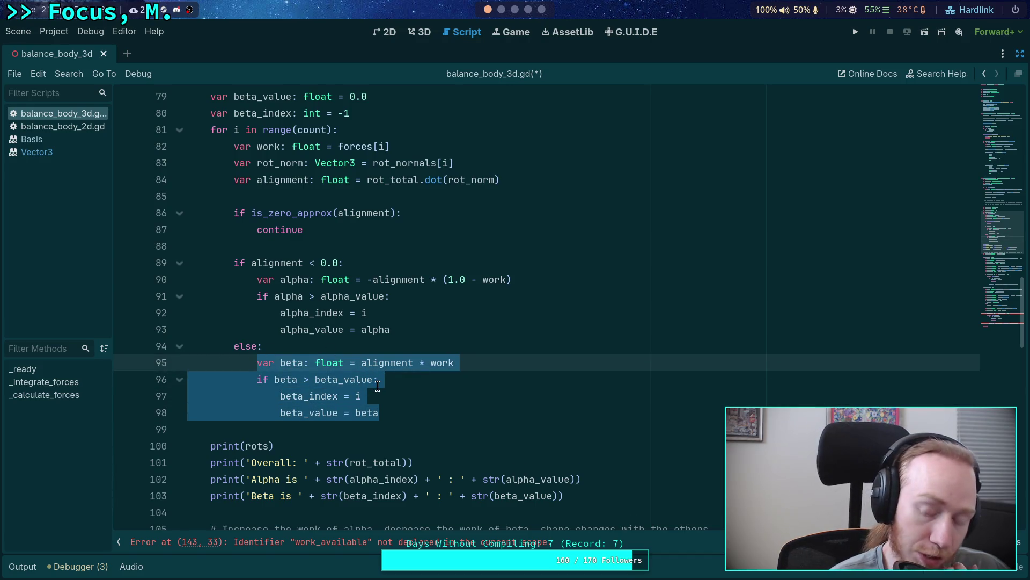
pyautogui.moveTo(336, 396)
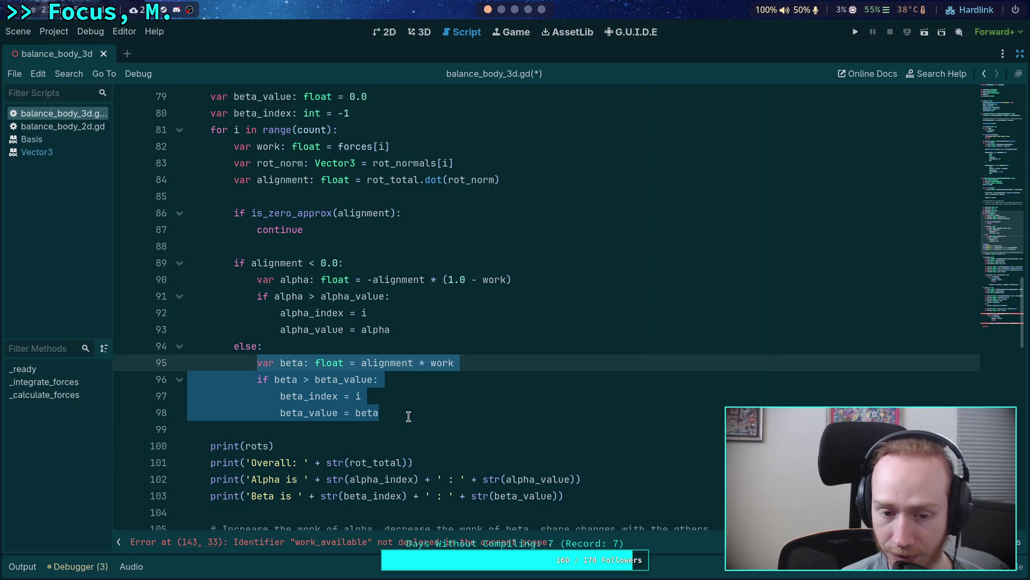
pyautogui.scroll(-9, 466, 408)
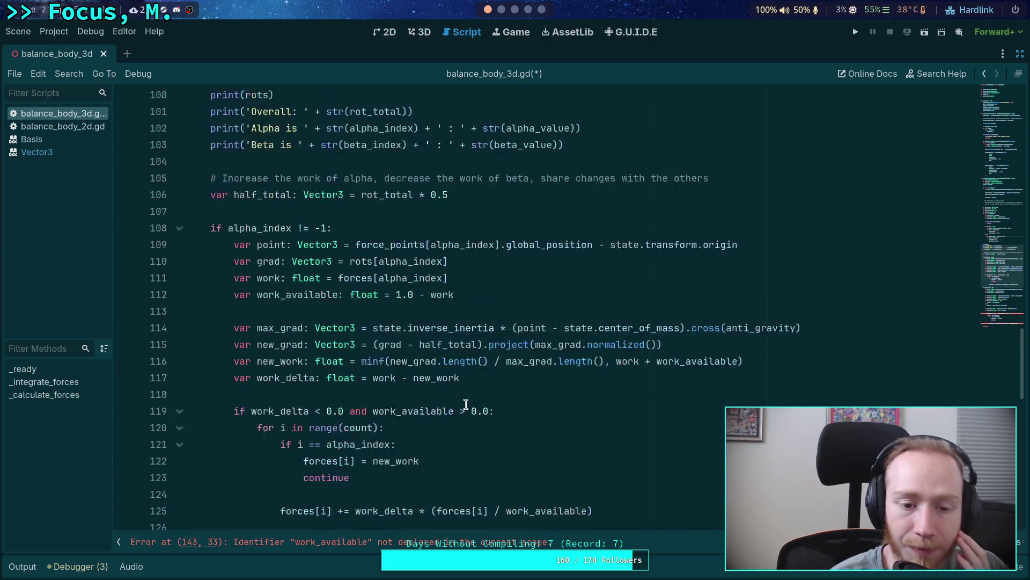
pyautogui.scroll(-6, 458, 396)
pyautogui.scroll(7, 435, 392)
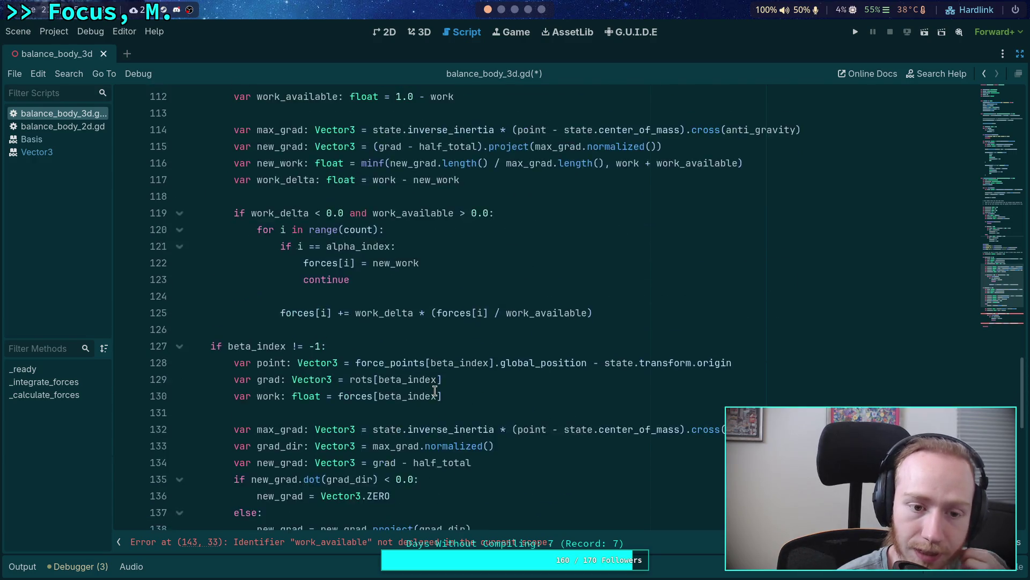
pyautogui.scroll(1, 382, 387)
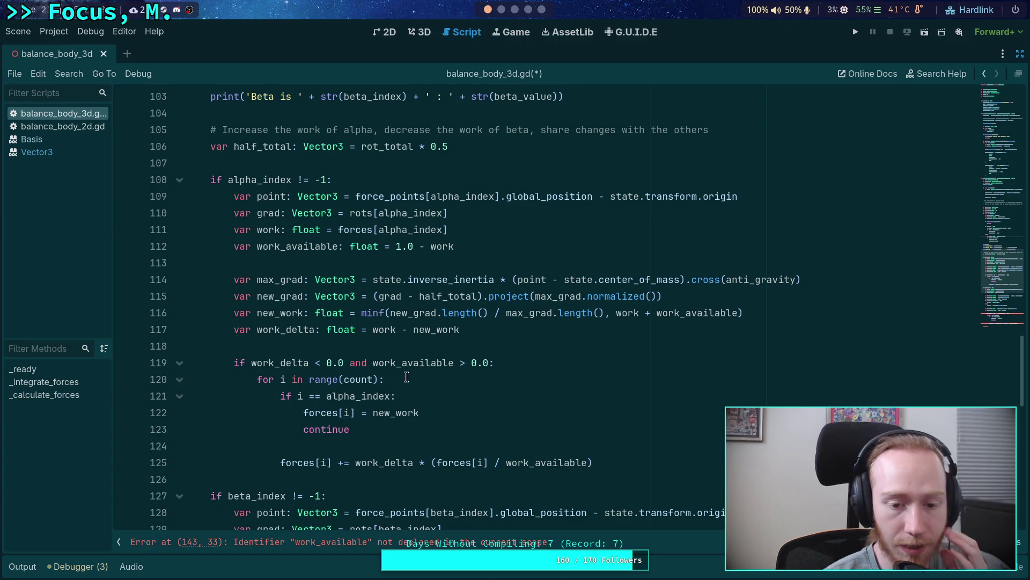
pyautogui.moveTo(477, 460)
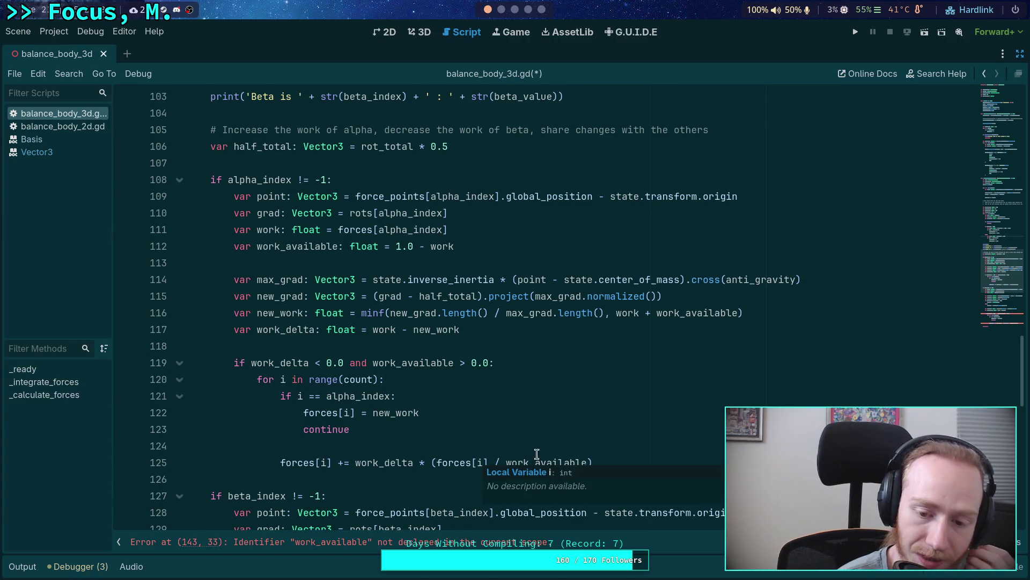
pyautogui.moveTo(537, 456)
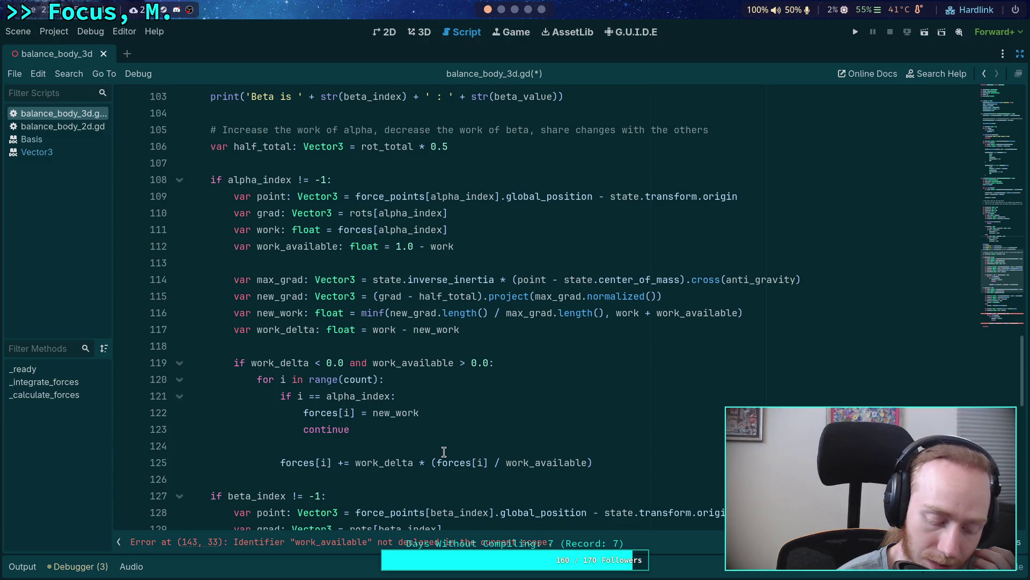
pyautogui.scroll(10, 397, 430)
pyautogui.scroll(-1, 350, 409)
pyautogui.moveTo(232, 263); pyautogui.dragTo(315, 289)
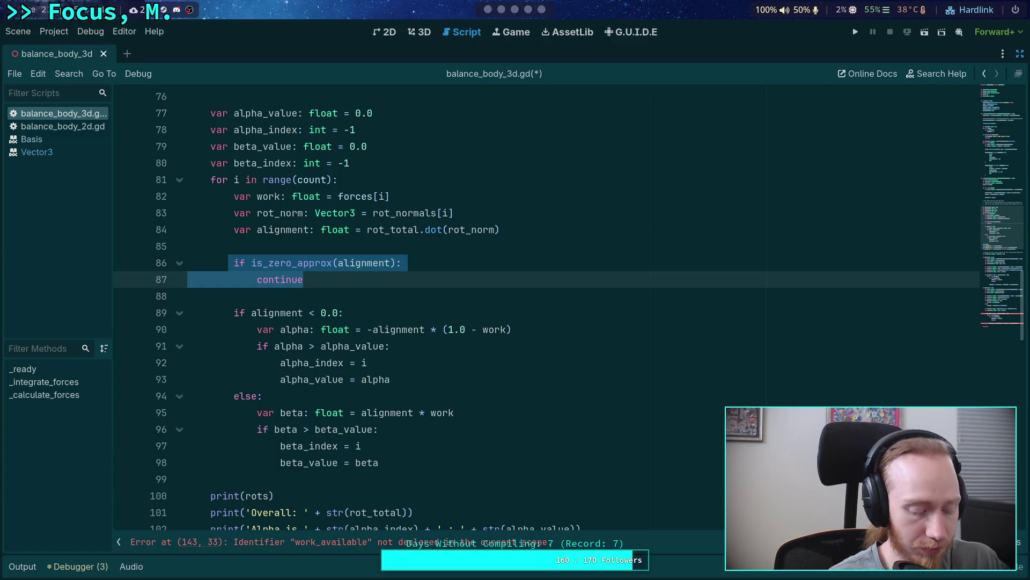
pyautogui.hotkey('alt', 'Tab')
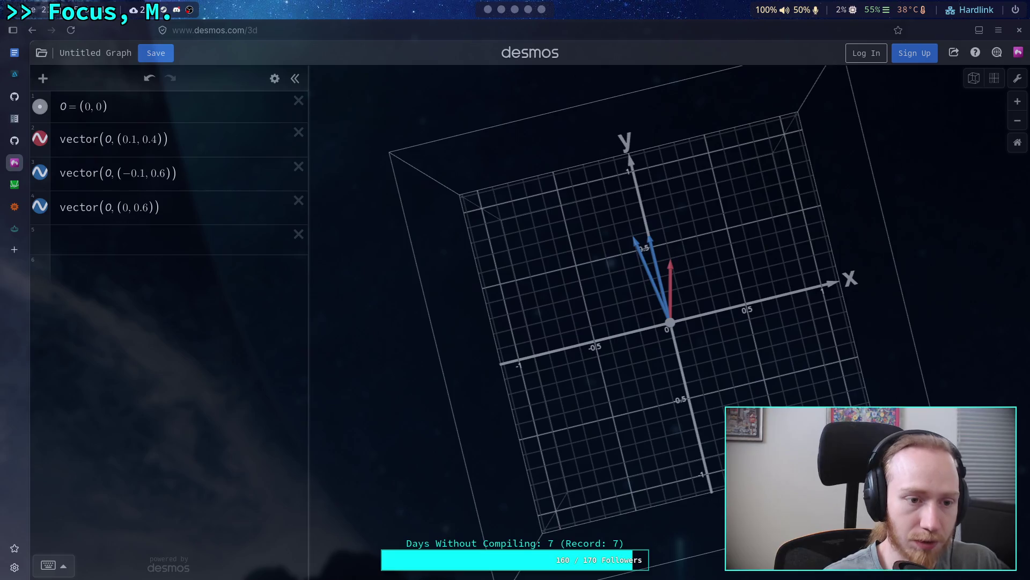
pyautogui.click(14, 228)
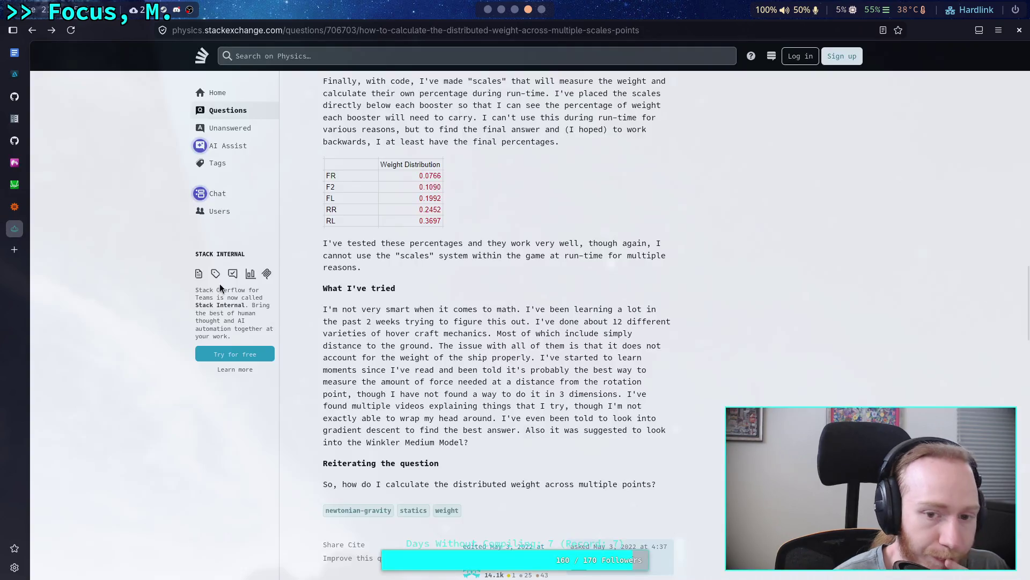
pyautogui.doubleClick(403, 212)
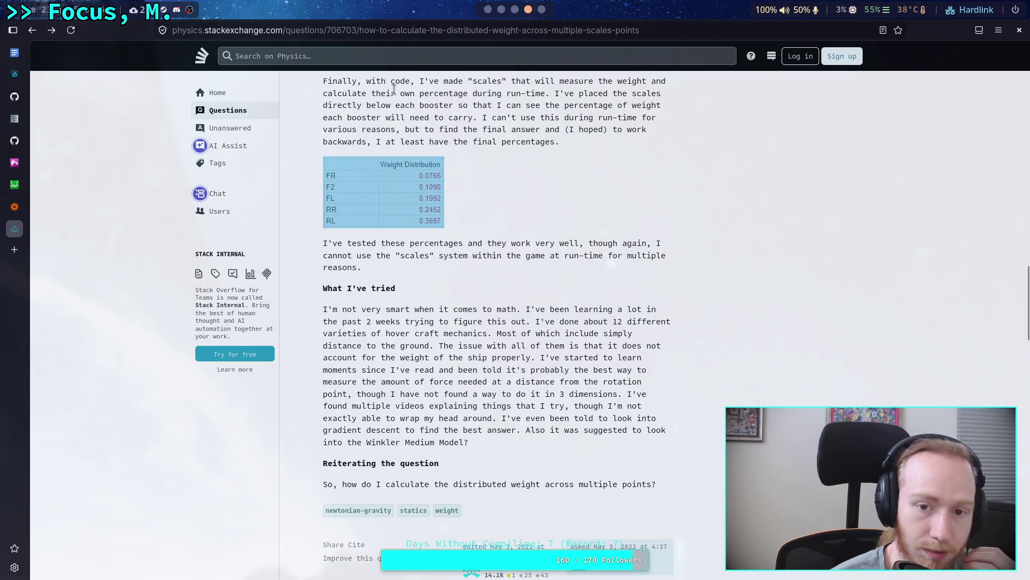
pyautogui.click(488, 10)
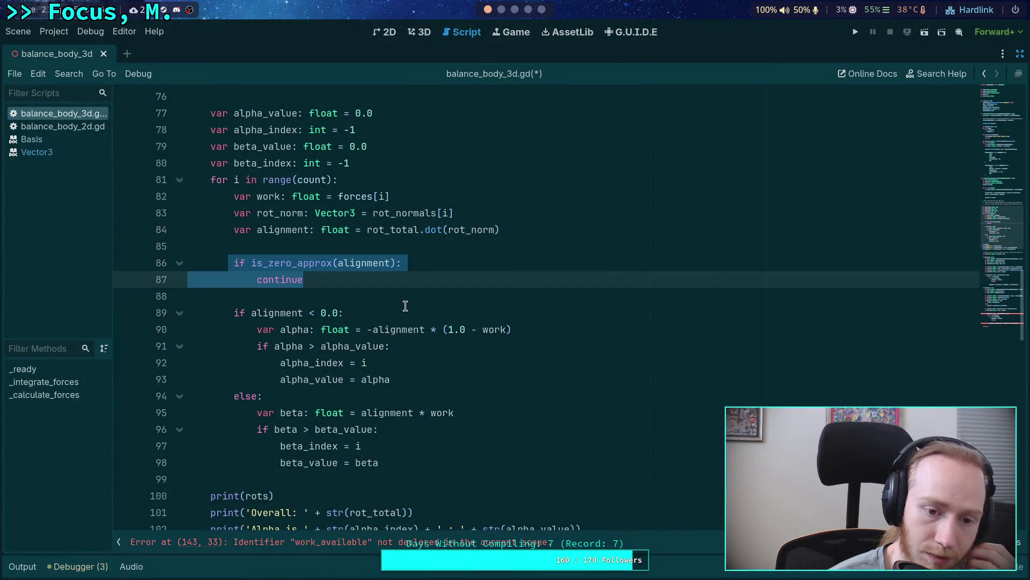
# Delete the else/beta branch and the beta_value and beta_index declarations
pyautogui.click(386, 293)
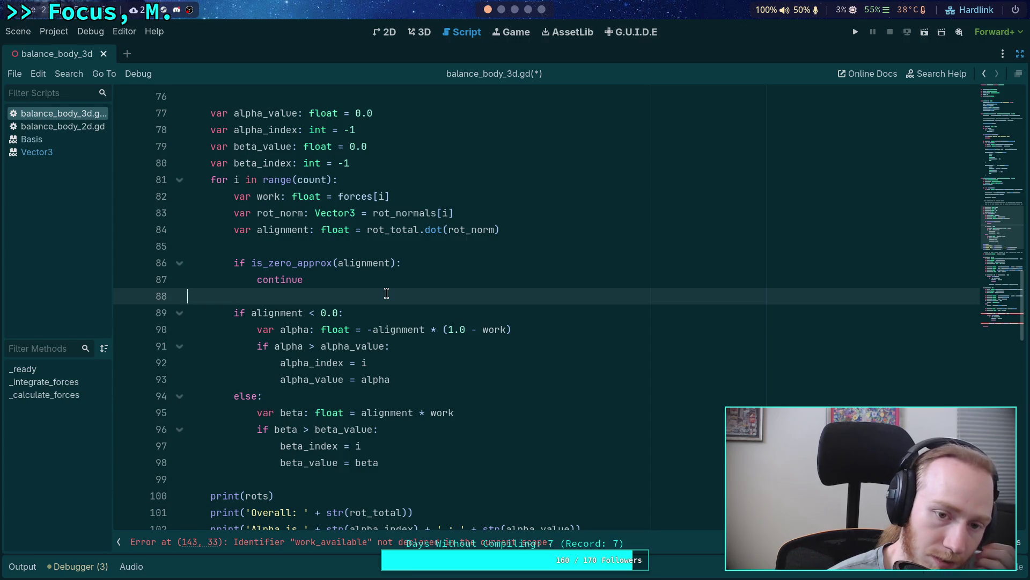
pyautogui.moveTo(408, 380); pyautogui.dragTo(231, 310)
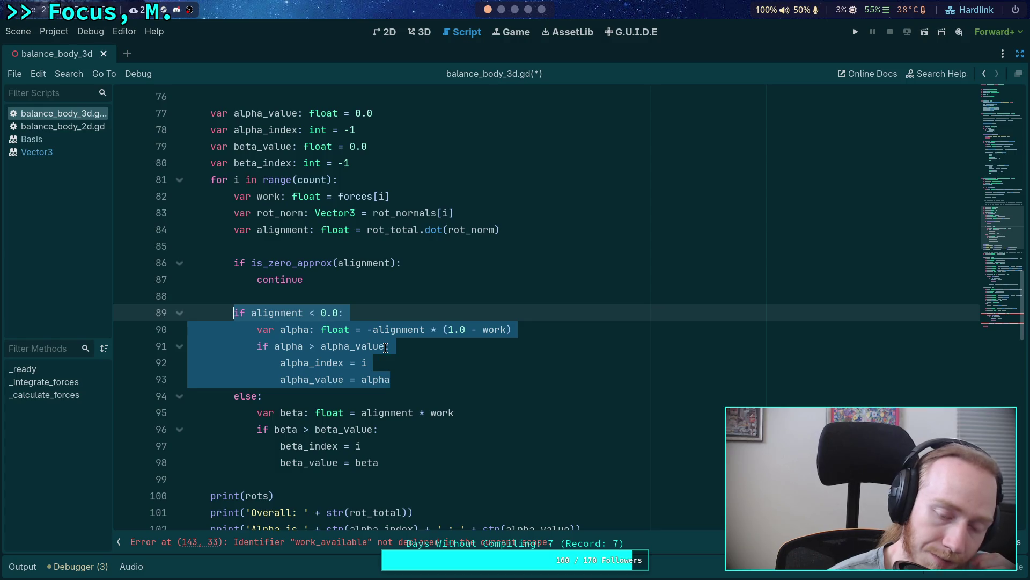
pyautogui.moveTo(385, 348)
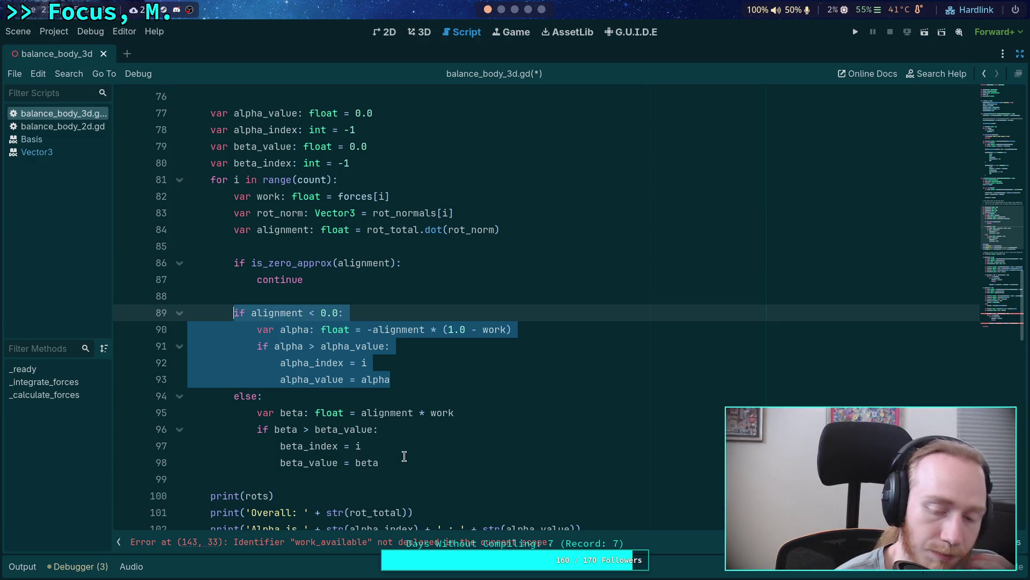
pyautogui.click(395, 460)
pyautogui.hotkey('shift', 'Up')
pyautogui.hotkey('shift', 'Up')
pyautogui.hotkey('shift', 'Up')
pyautogui.press('Down')
pyautogui.press('Down')
pyautogui.press('Down')
pyautogui.moveTo(390, 458); pyautogui.dragTo(166, 400)
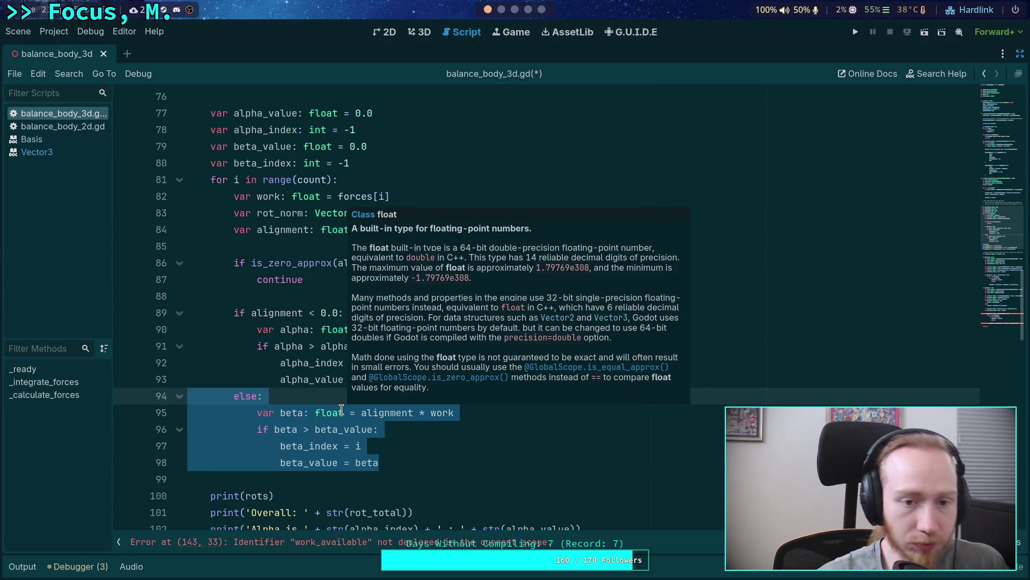
pyautogui.scroll(2, 295, 264)
pyautogui.moveTo(384, 263); pyautogui.dragTo(411, 231)
pyautogui.press('BackSpace')
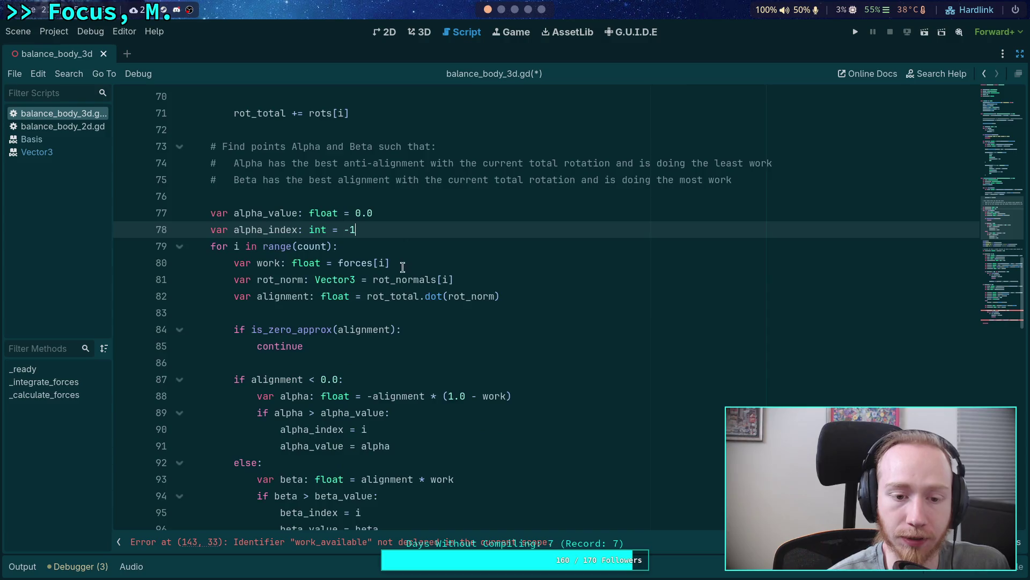
pyautogui.scroll(-2, 403, 261)
pyautogui.moveTo(380, 429)
pyautogui.mouseDown()
pyautogui.moveTo(354, 379)
pyautogui.moveTo(187, 363)
pyautogui.mouseUp()
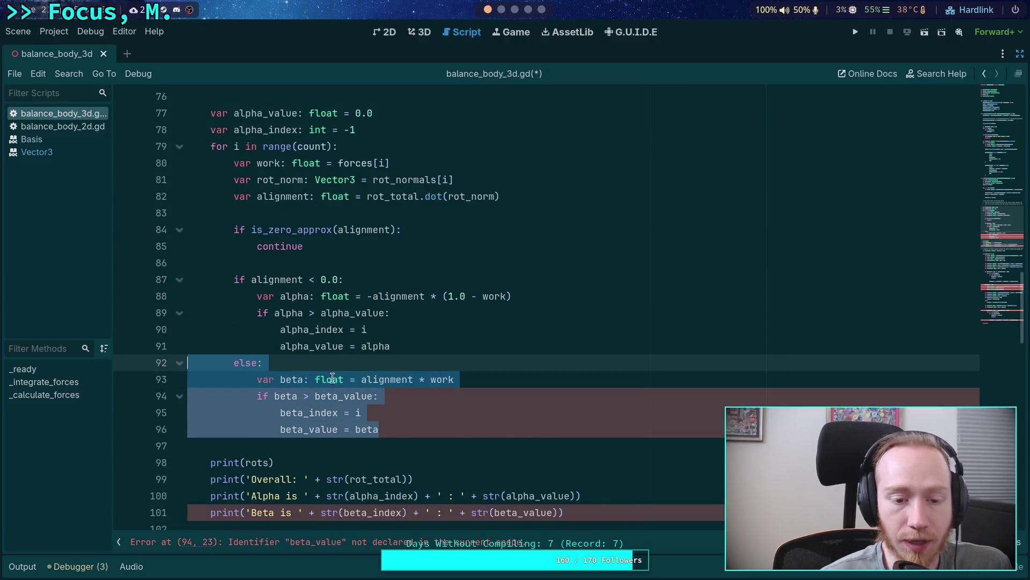
pyautogui.press('BackSpace')
pyautogui.press('BackSpace')
# Dedent the alpha update lines and delete the alignment check conditions above them
pyautogui.scroll(1, 312, 311)
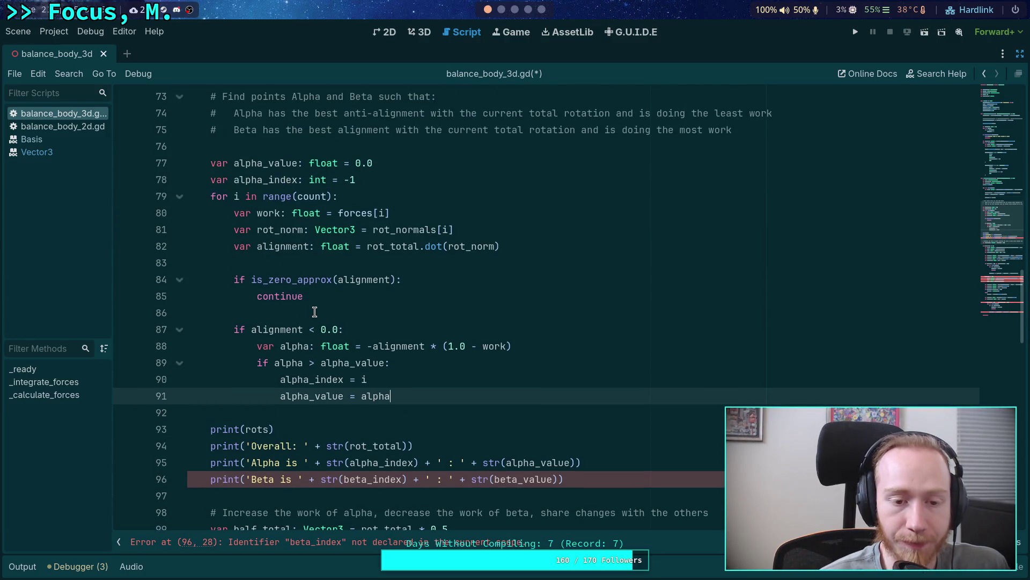
pyautogui.scroll(-2, 315, 311)
pyautogui.scroll(1, 299, 317)
pyautogui.moveTo(258, 296); pyautogui.dragTo(375, 346)
pyautogui.hotkey('shift', 'Tab')
pyautogui.moveTo(367, 280); pyautogui.dragTo(371, 213)
pyautogui.press('BackSpace')
# Trim '* (1.0 - work)' from the alpha formula and delete the unused work declaration
pyautogui.doubleClick(374, 230)
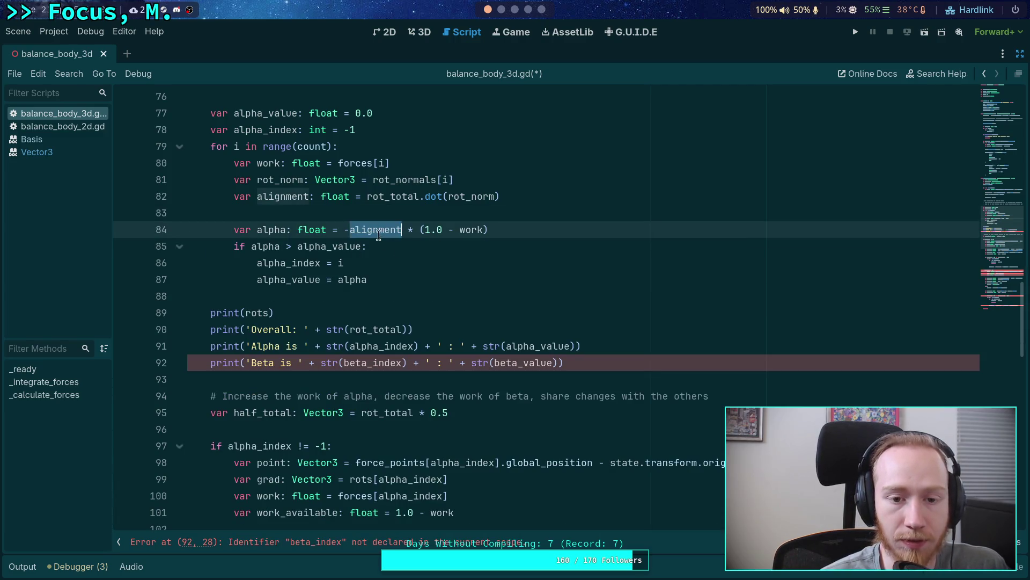
pyautogui.scroll(1, 465, 293)
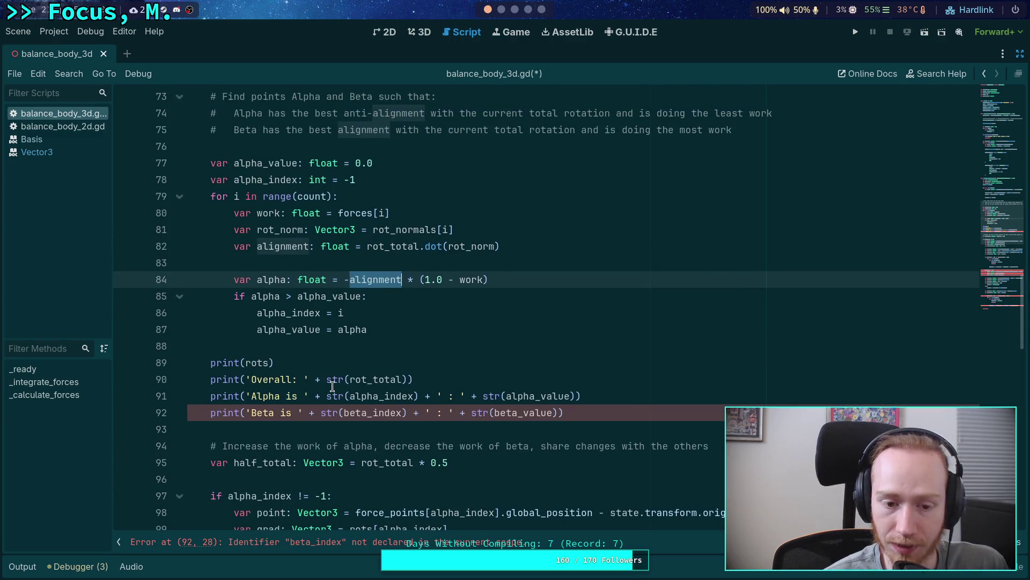
pyautogui.scroll(1, 320, 376)
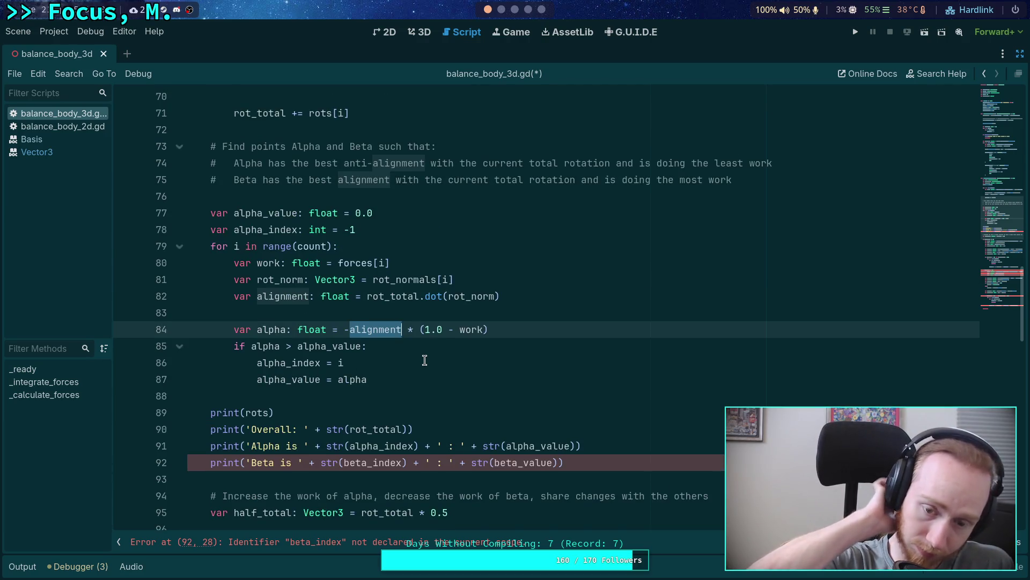
pyautogui.click(405, 329)
pyautogui.hotkey('shift', 'End')
pyautogui.press('Delete')
pyautogui.doubleClick(372, 326)
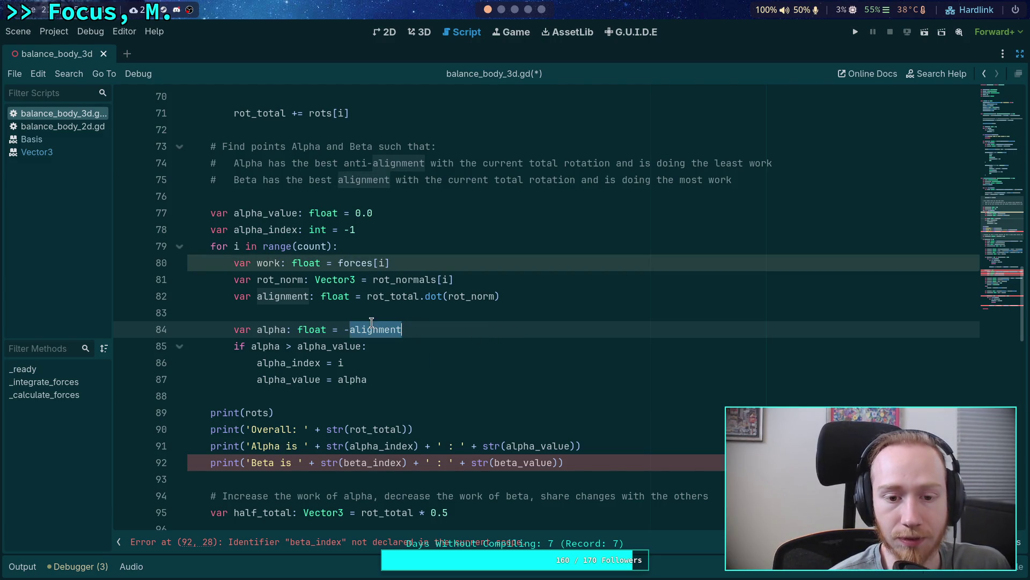
pyautogui.tripleClick(361, 263)
pyautogui.press('Delete')
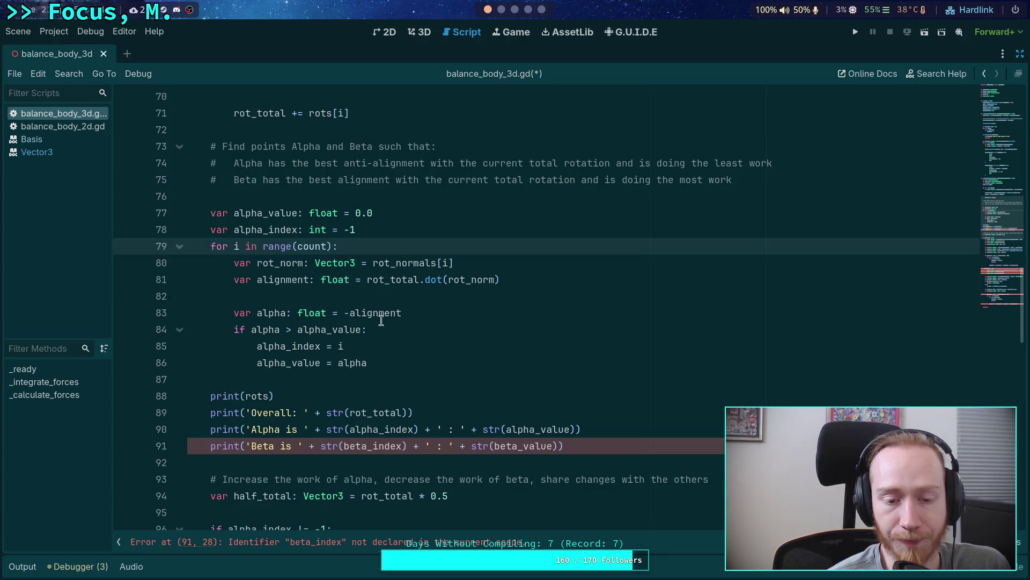
# Change 'alpha' to 'point' in the alpha_value and alpha_index declarations on lines 77–78
pyautogui.doubleClick(380, 314)
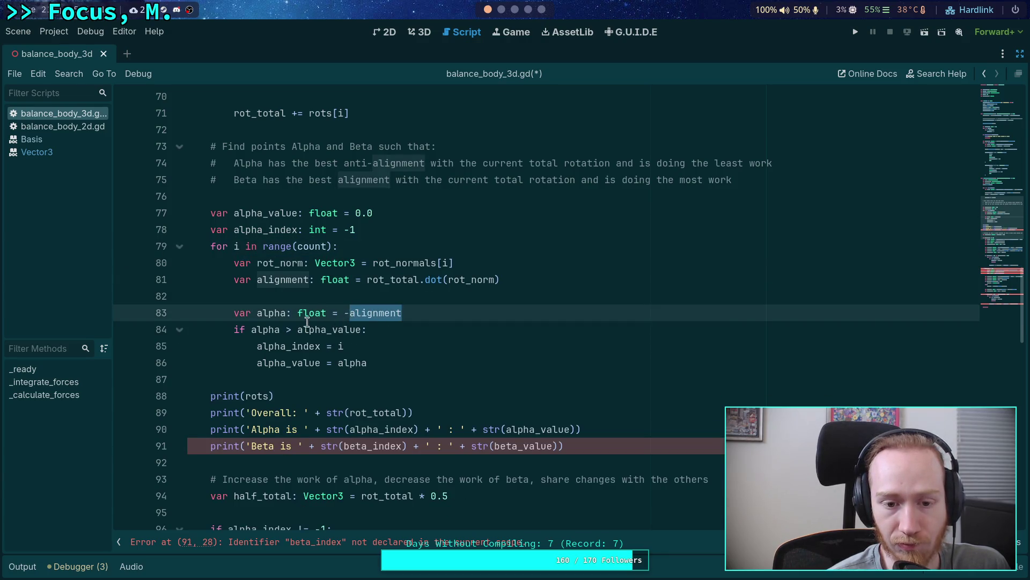
pyautogui.doubleClick(265, 329)
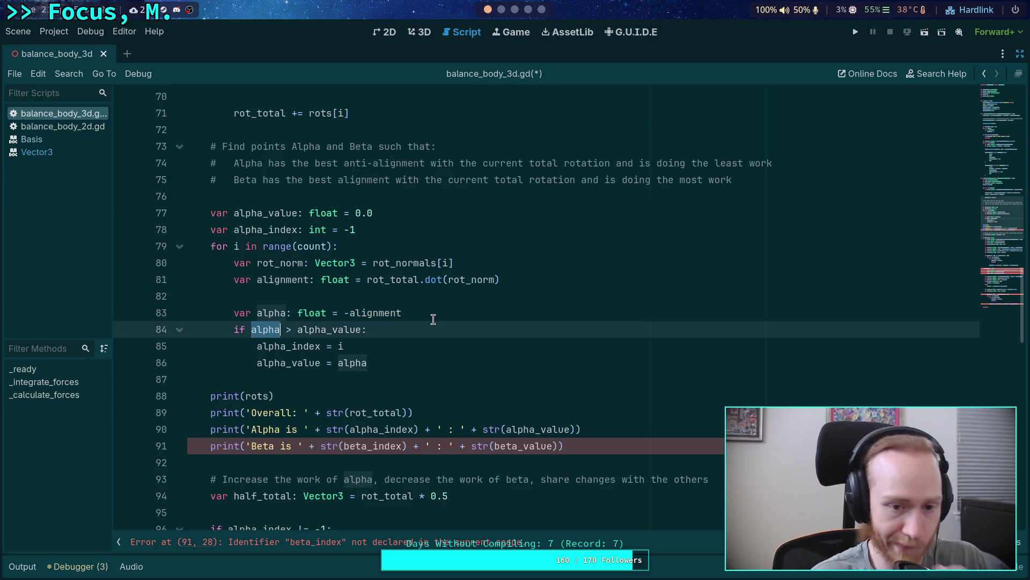
pyautogui.click(361, 279)
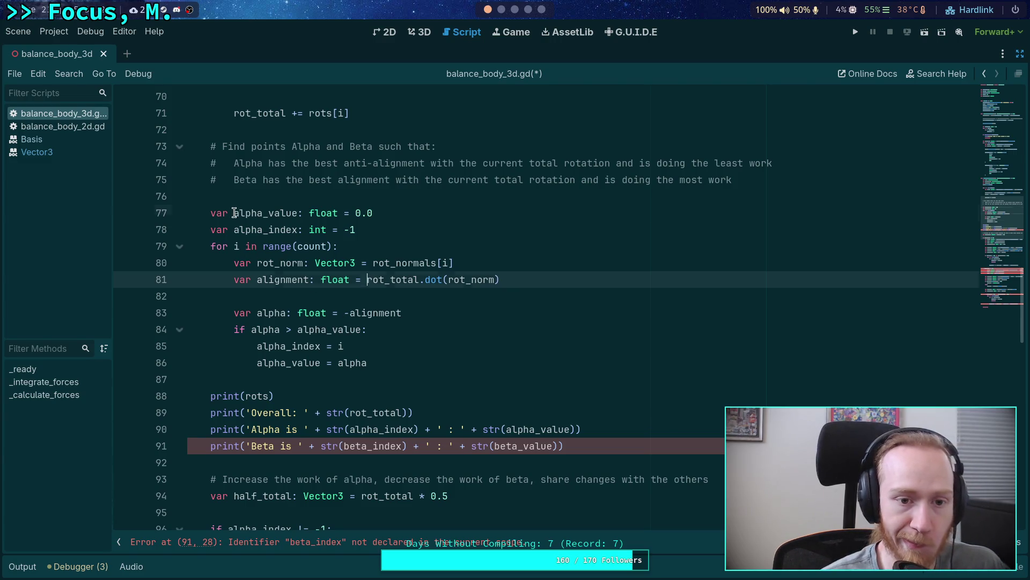
pyautogui.moveTo(234, 213); pyautogui.dragTo(262, 214)
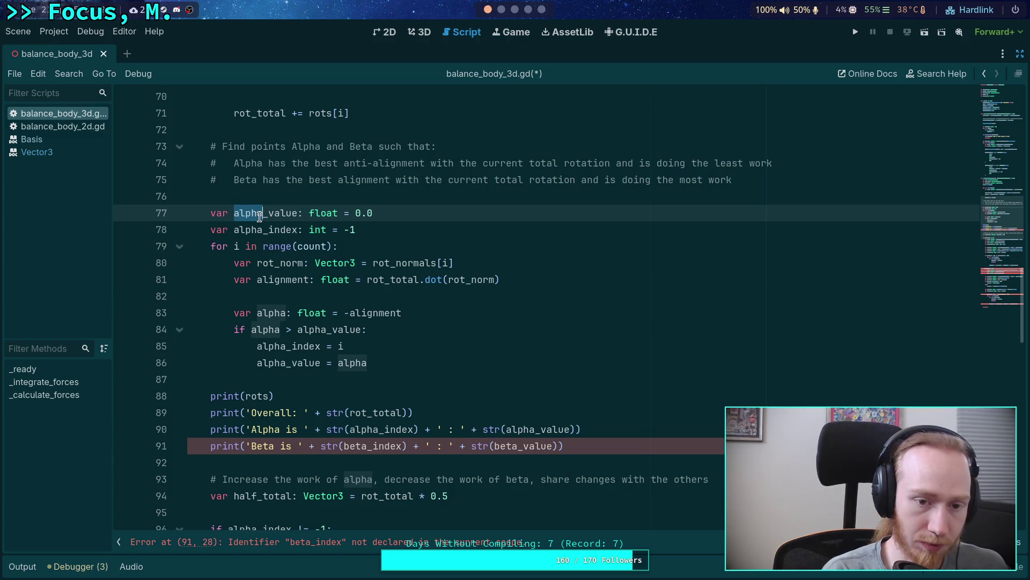
pyautogui.write('point')
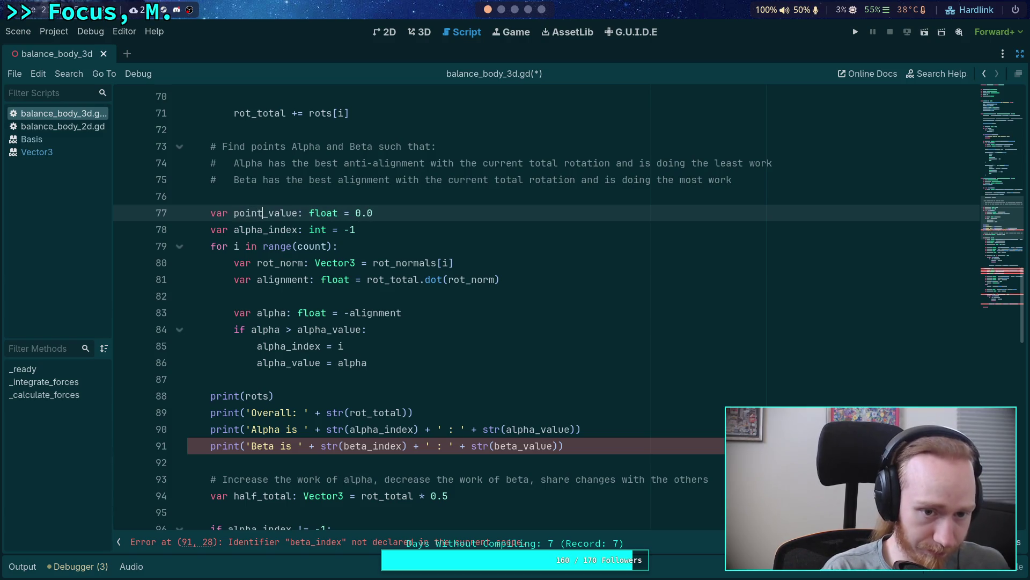
pyautogui.moveTo(234, 230); pyautogui.dragTo(263, 230)
pyautogui.write('point')
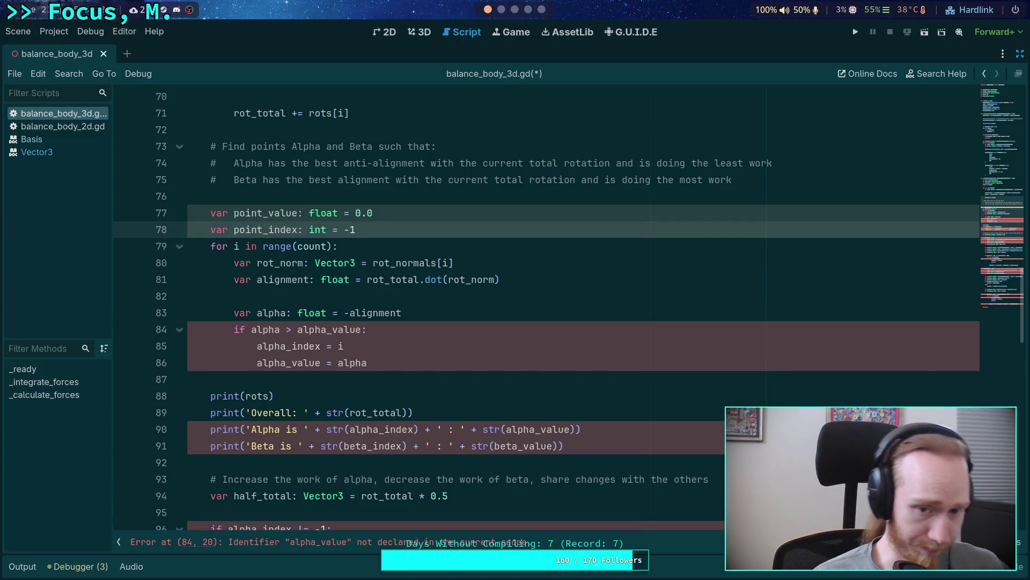
pyautogui.click(324, 298)
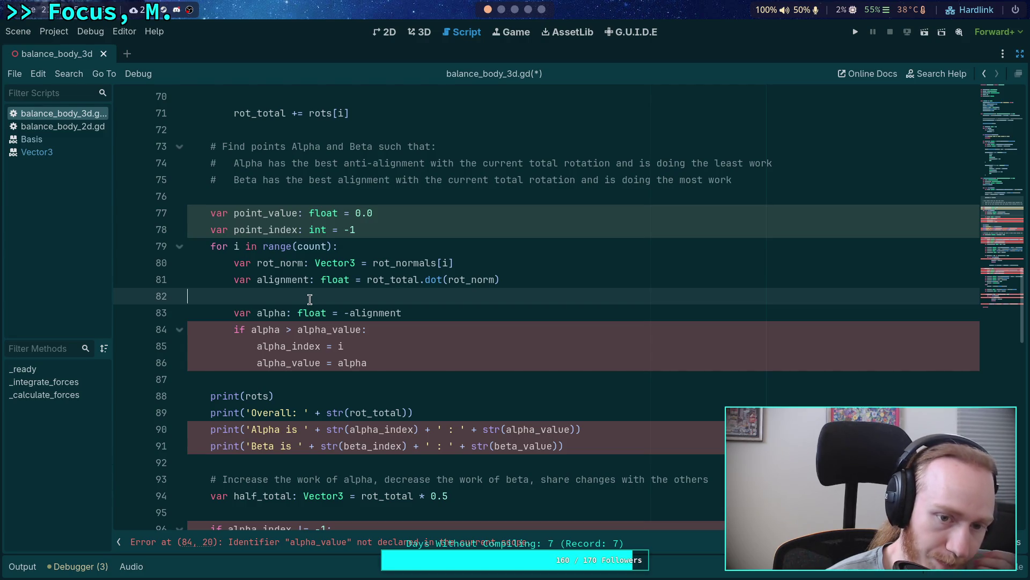
pyautogui.scroll(20, 309, 299)
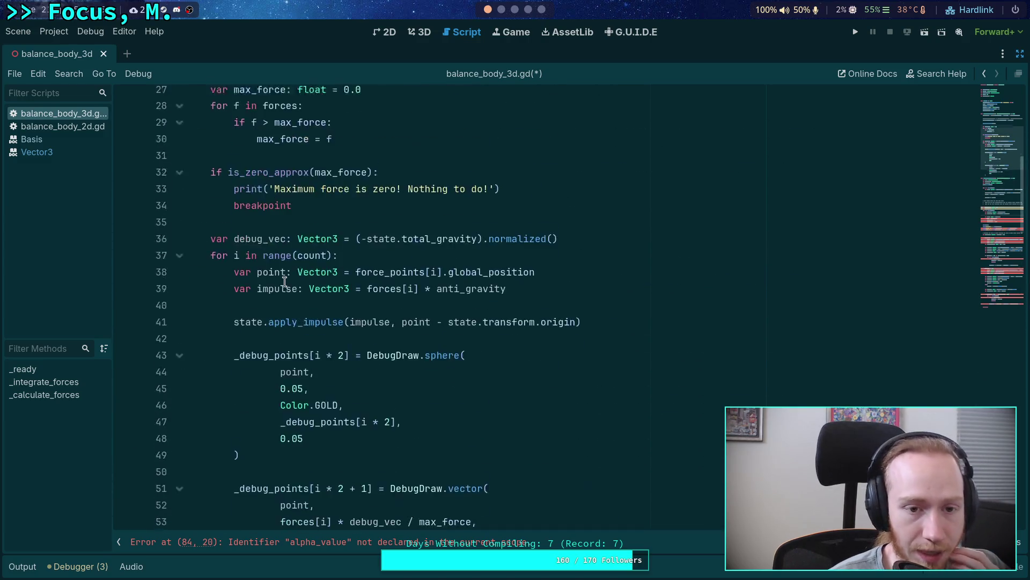
pyautogui.scroll(2, 284, 281)
pyautogui.moveTo(211, 148); pyautogui.dragTo(338, 148)
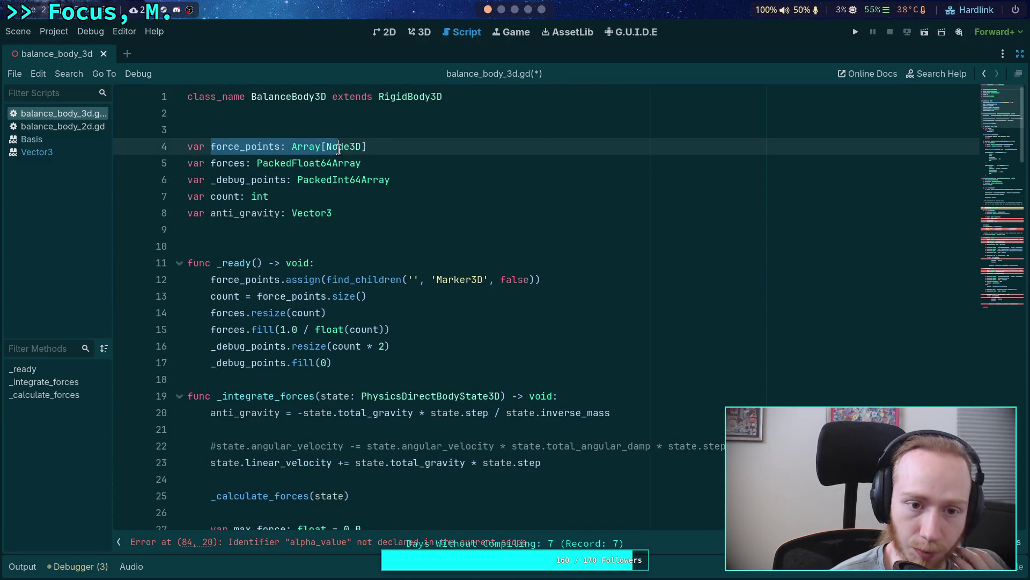
pyautogui.moveTo(211, 163)
pyautogui.mouseDown()
pyautogui.moveTo(387, 162)
pyautogui.moveTo(218, 163)
pyautogui.mouseUp()
pyautogui.scroll(-14, 309, 209)
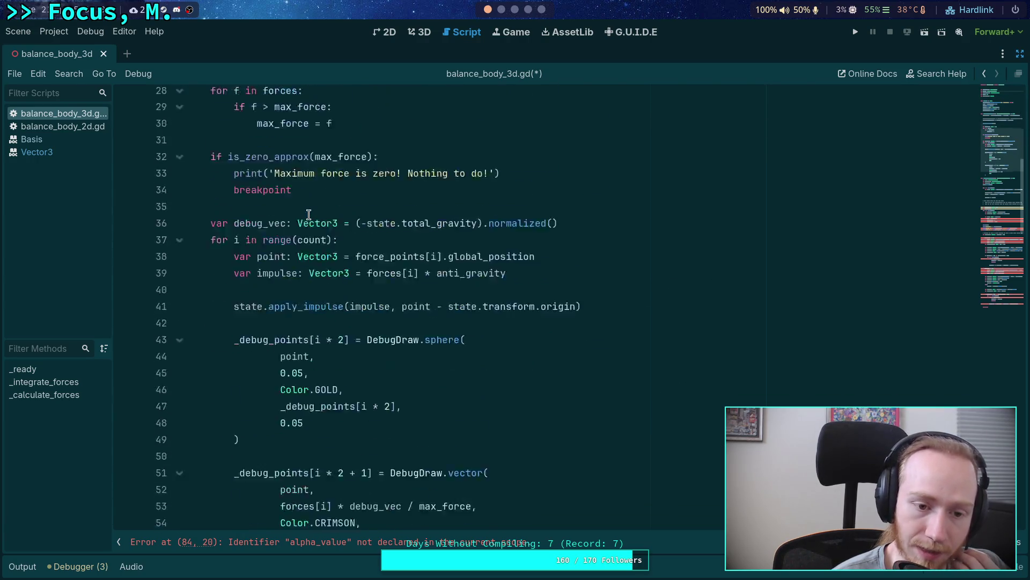
pyautogui.scroll(-3, 309, 214)
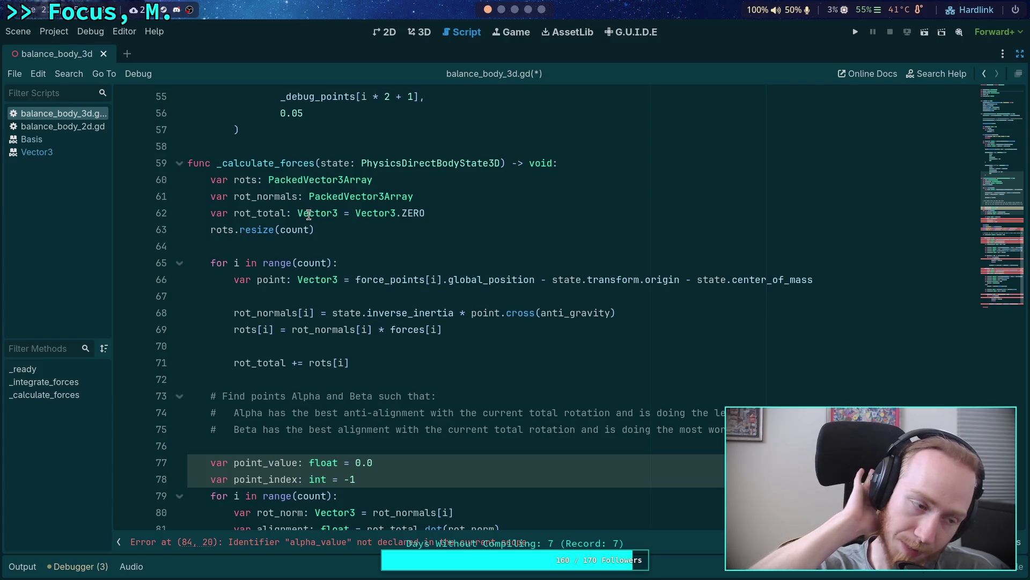
pyautogui.click(349, 429)
pyautogui.scroll(-4, 380, 414)
pyautogui.moveTo(414, 414); pyautogui.dragTo(190, 262)
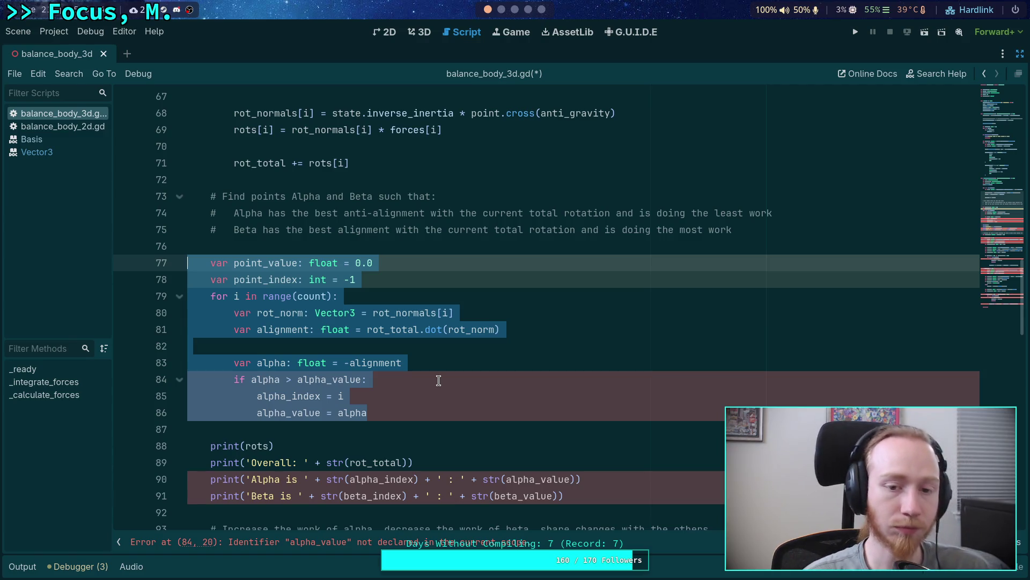
# Overwrite the three-line Alpha/Beta comment on lines 73–75 with the scale-method sentence
pyautogui.moveTo(754, 235); pyautogui.dragTo(218, 195)
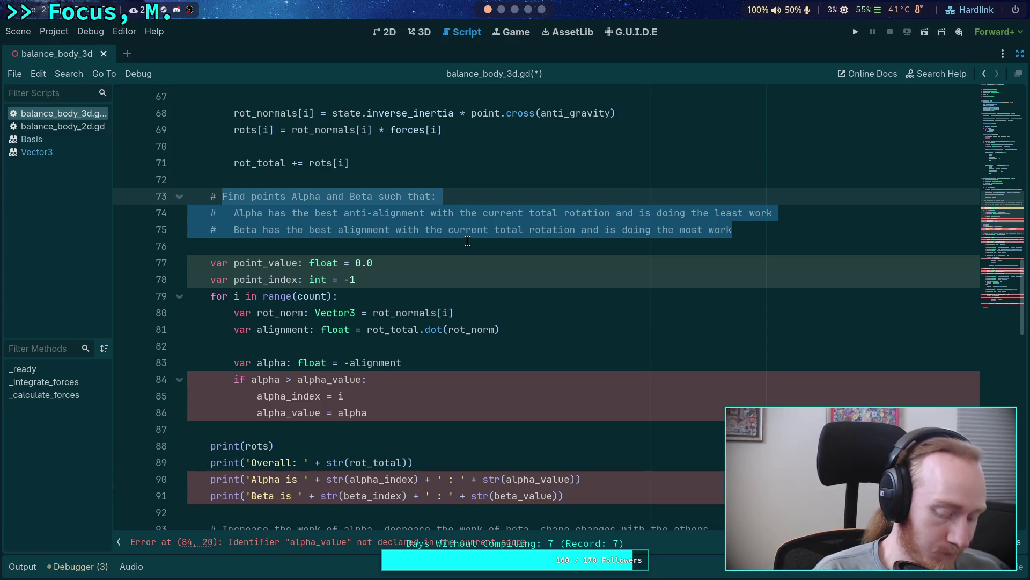
pyautogui.write('Scale')
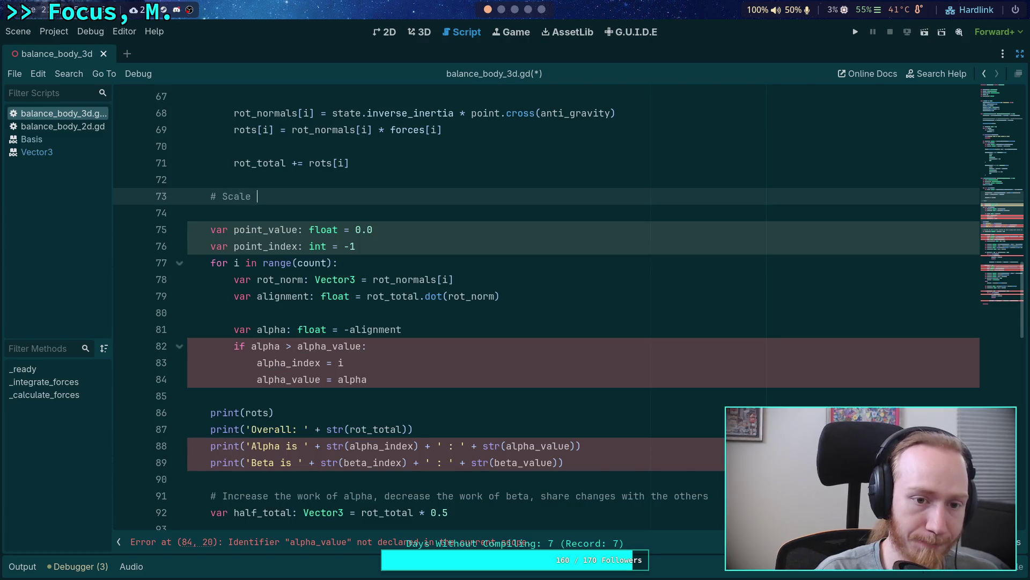
pyautogui.write(' method, ')
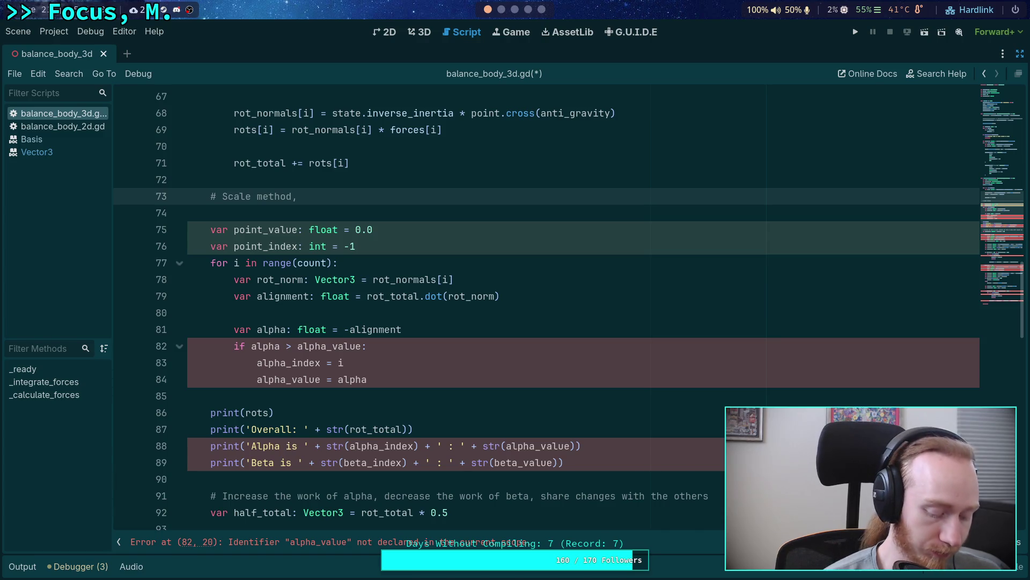
pyautogui.write('each poin')
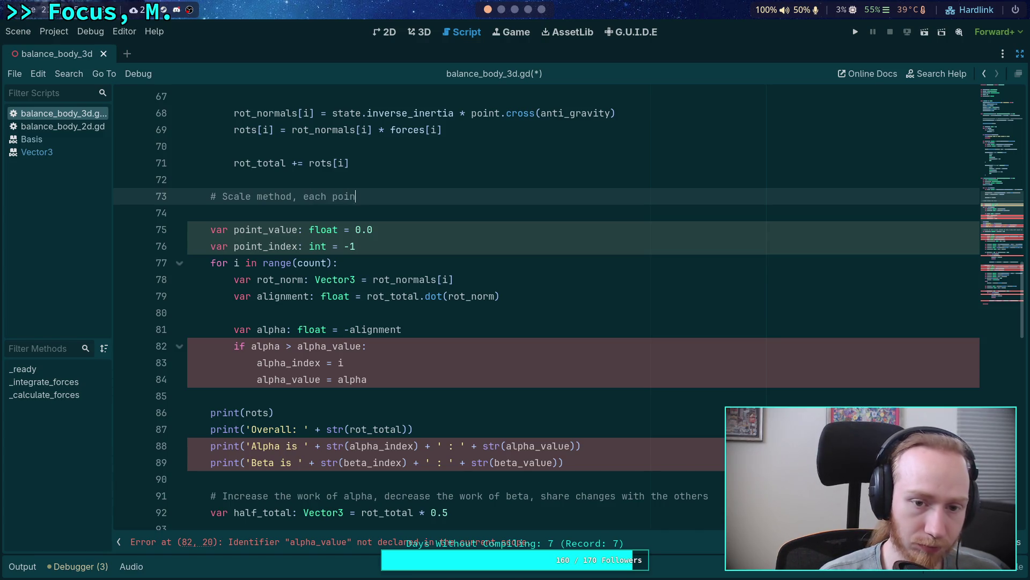
pyautogui.write('t moves it')
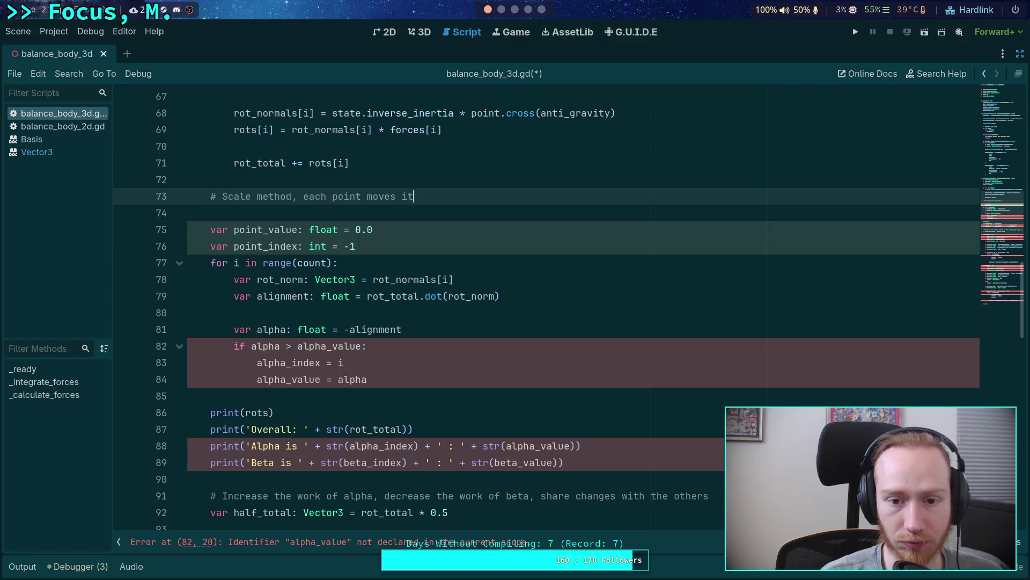
pyautogui.write('s work ')
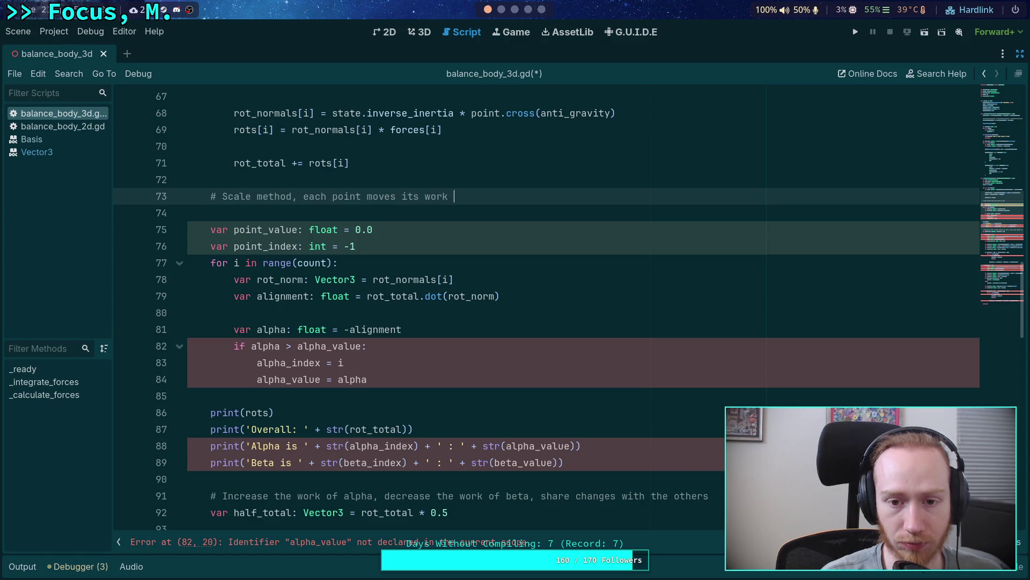
pyautogui.write('to match what is needed')
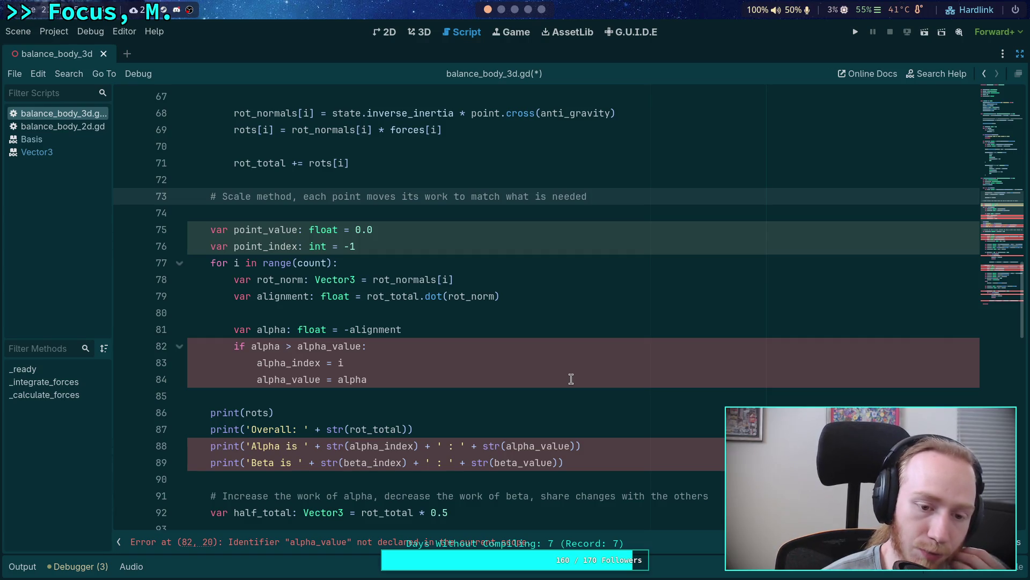
pyautogui.scroll(-4, 571, 379)
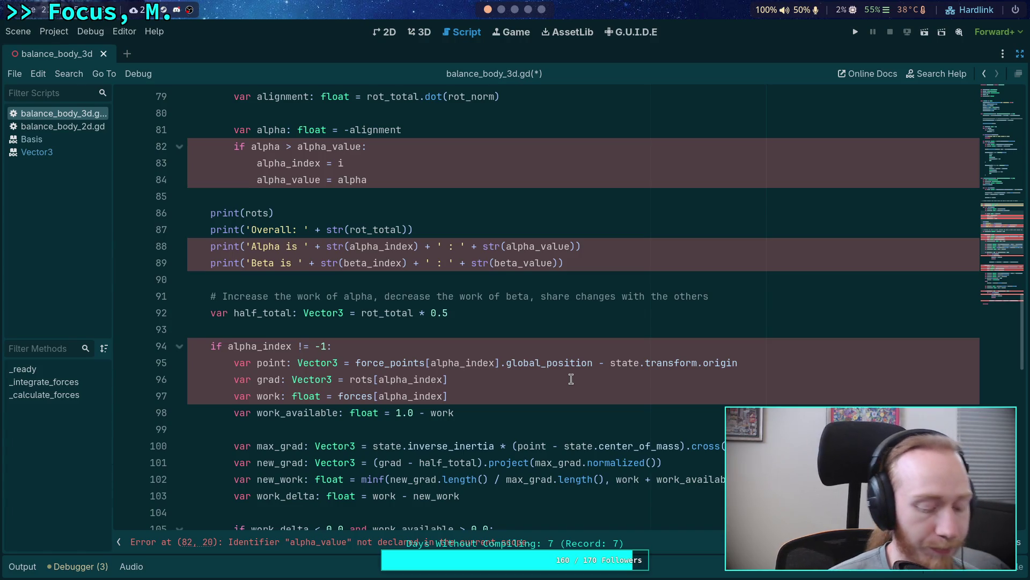
pyautogui.moveTo(658, 369)
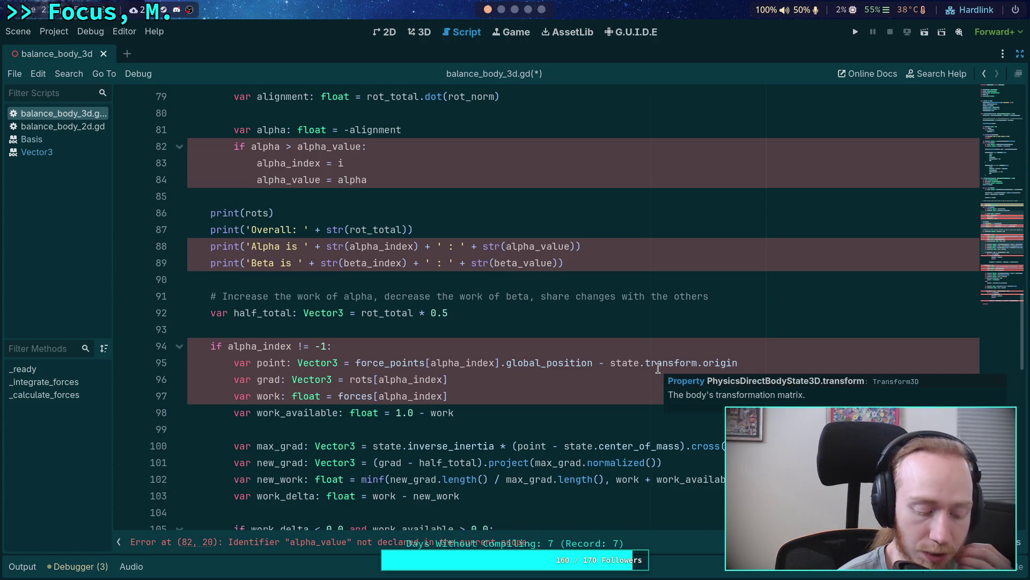
pyautogui.scroll(2, 658, 368)
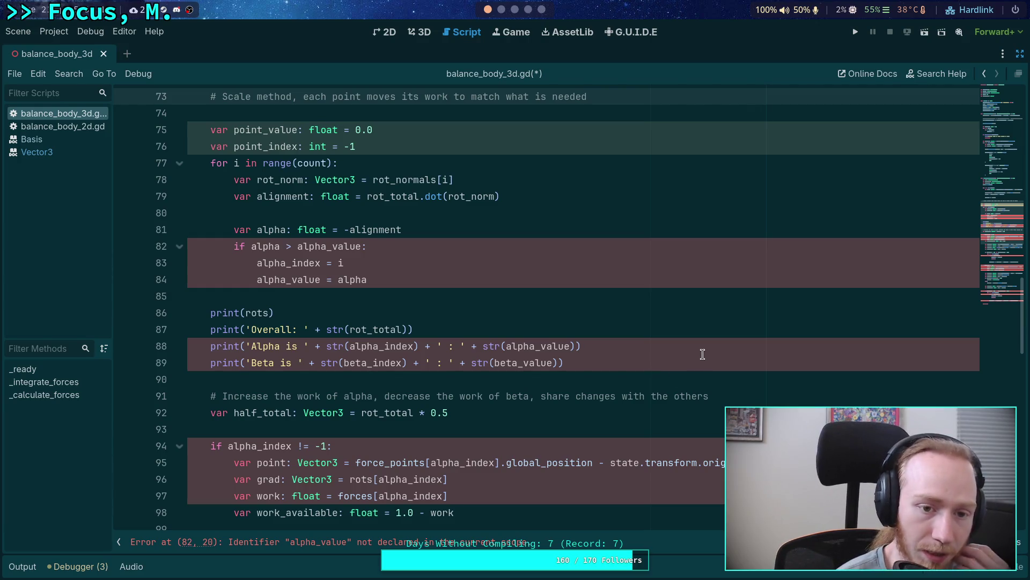
# Append ', and relaxes slowly when no' to the end of the Scale method comment
pyautogui.scroll(2, 699, 356)
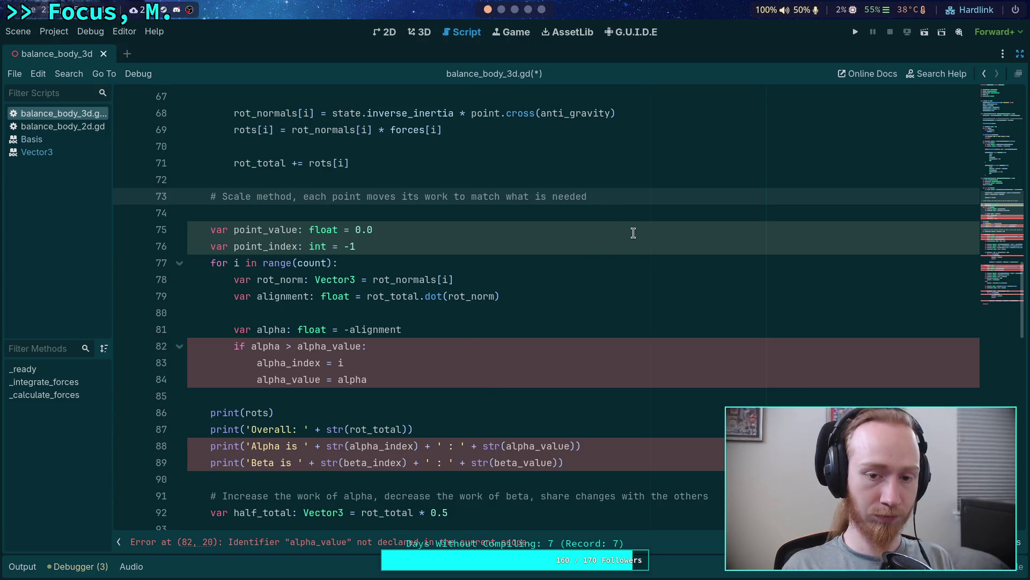
pyautogui.write(',')
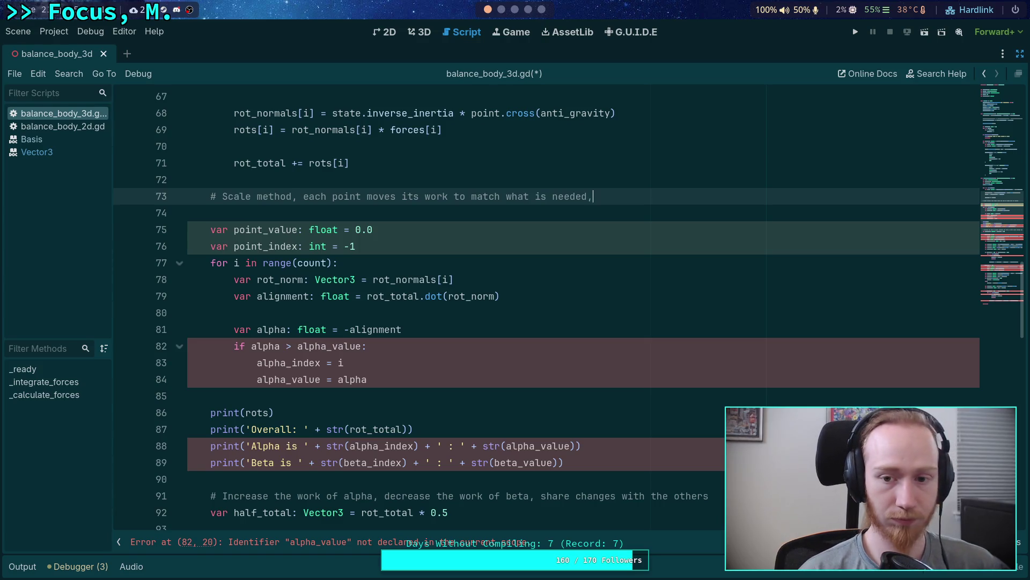
pyautogui.write(' and relax')
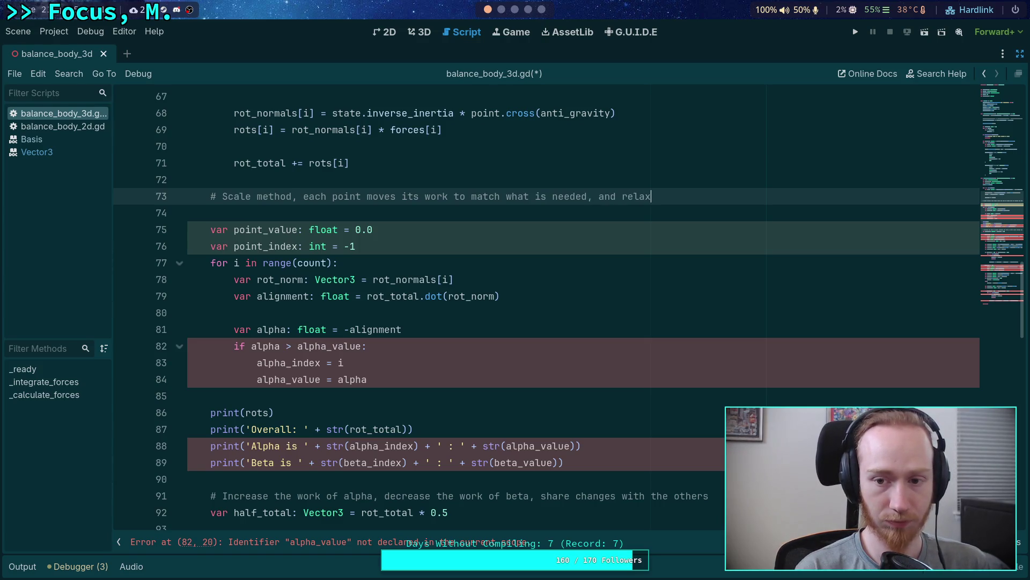
pyautogui.write('es slo')
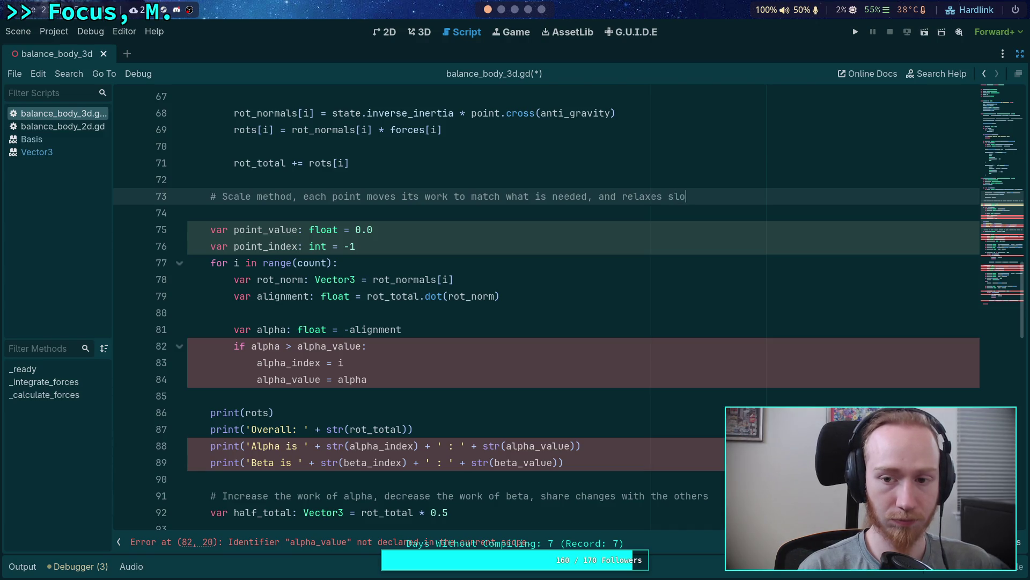
pyautogui.write('wly when no')
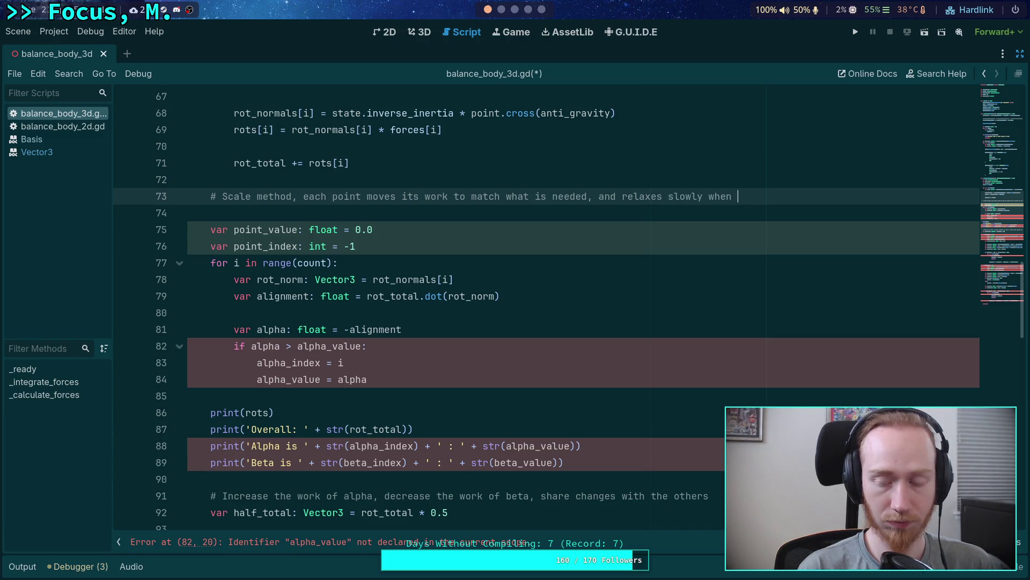
# Continue the comment over extra lines reading 'relaxes slowly if it is unchanged'
pyautogui.press('Return')
pyautogui.write('# work')
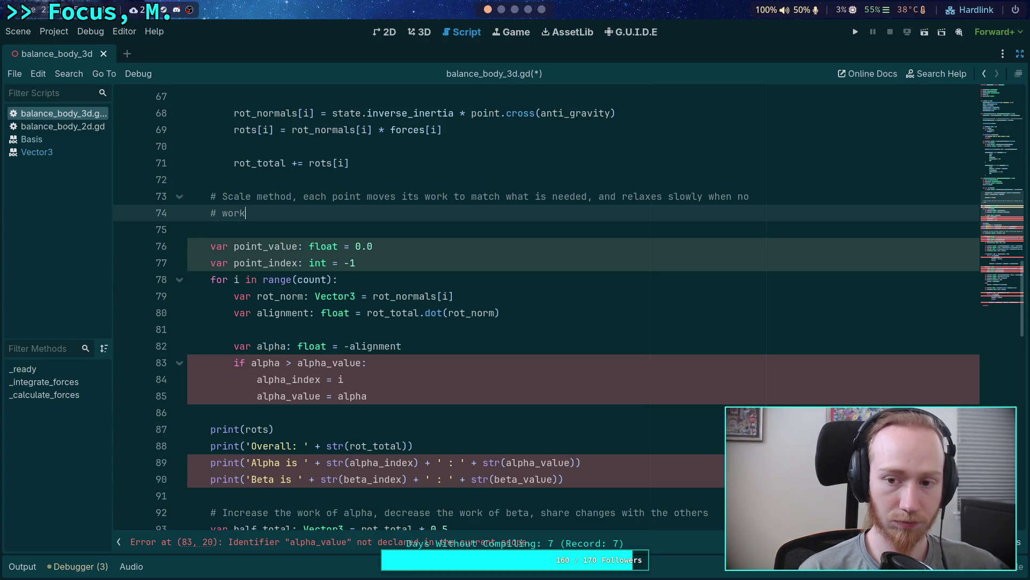
pyautogui.press('BackSpace')
pyautogui.press('BackSpace')
pyautogui.press('BackSpace')
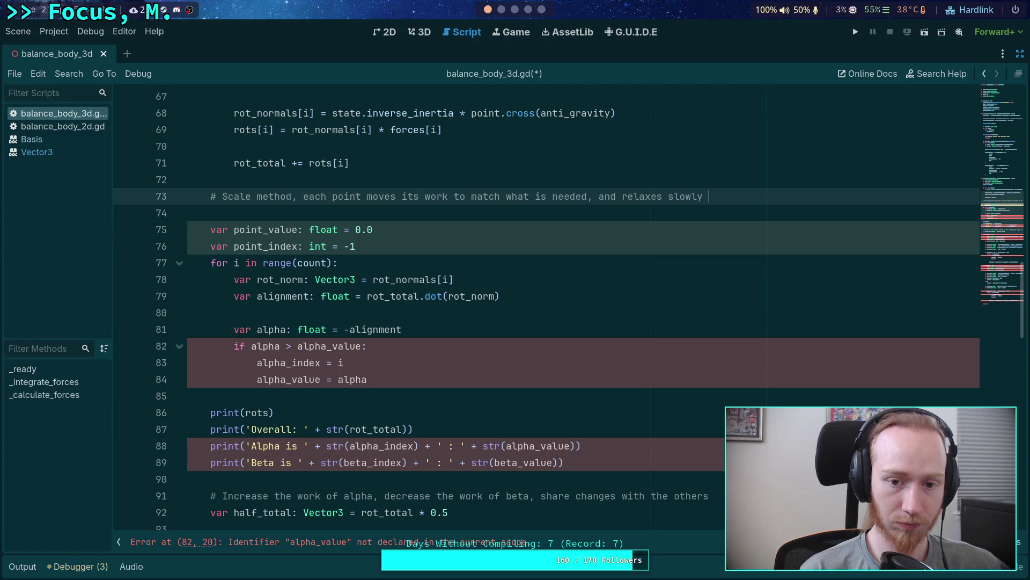
pyautogui.write('if it is')
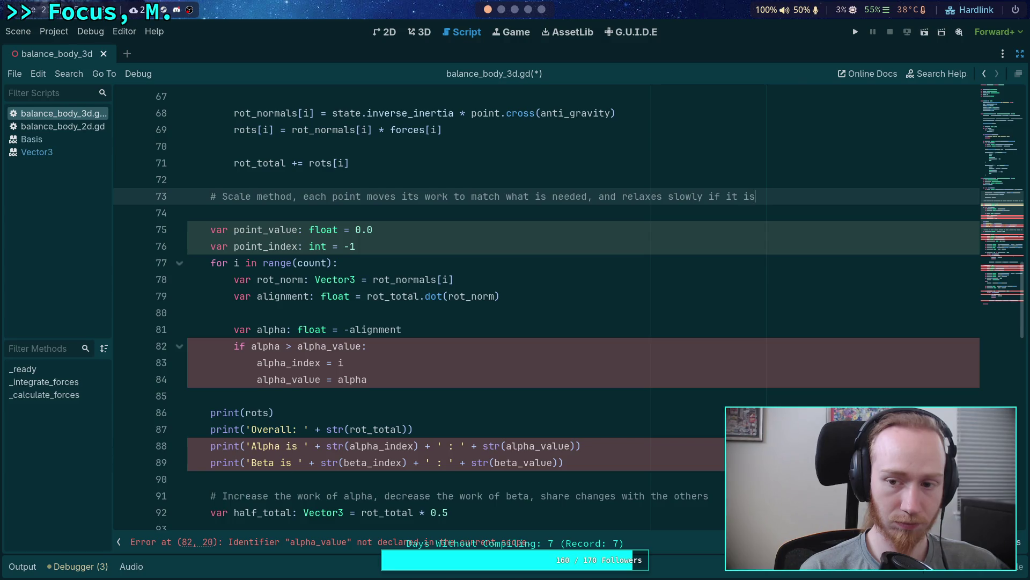
pyautogui.press('Return')
pyautogui.write('# ')
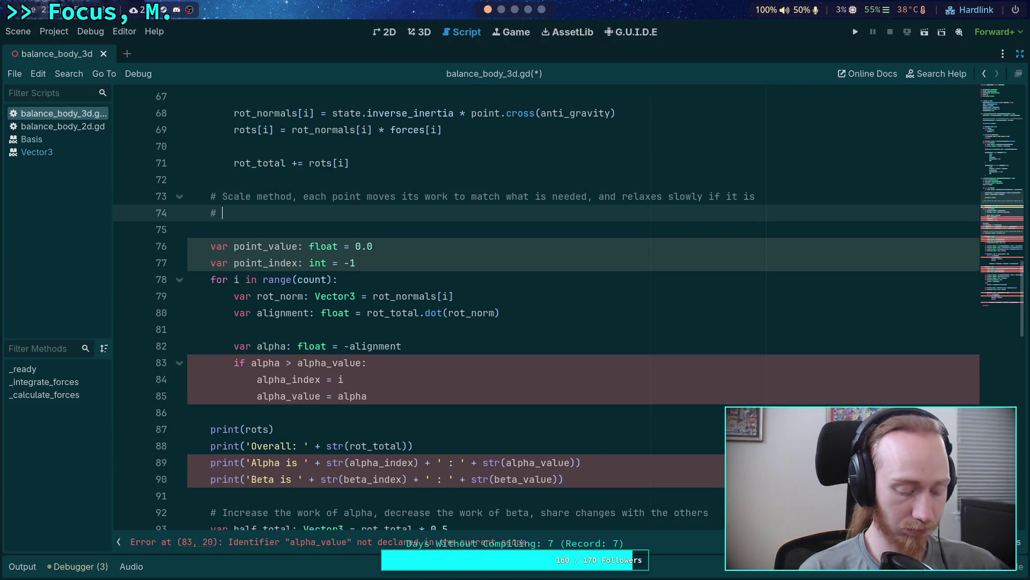
pyautogui.write('unchanged')
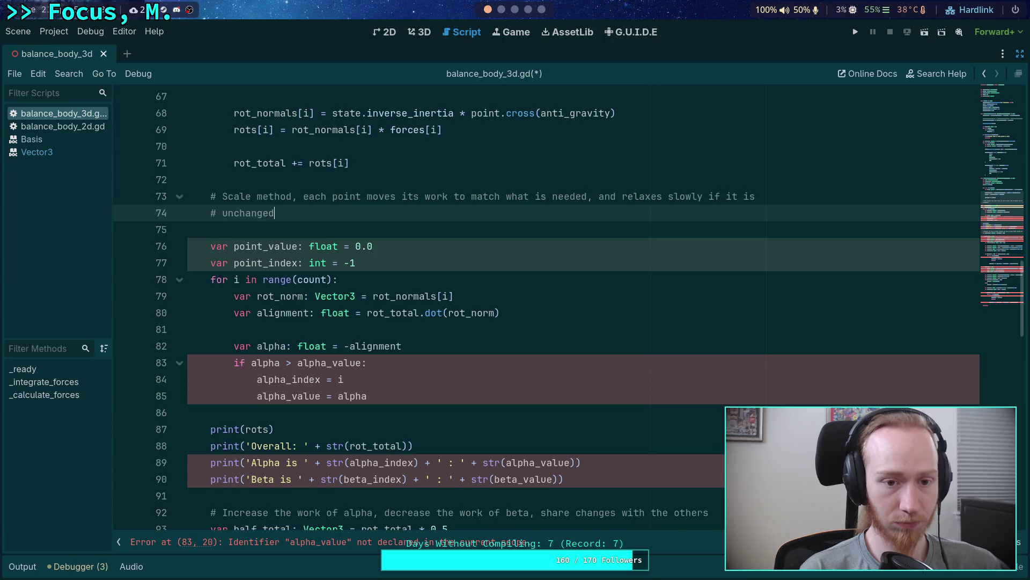
# Replace the comment's ending with 'and is always slowly relaxing' on a single line
pyautogui.keyDown('shift'); pyautogui.click(704, 200); pyautogui.keyUp('shift')
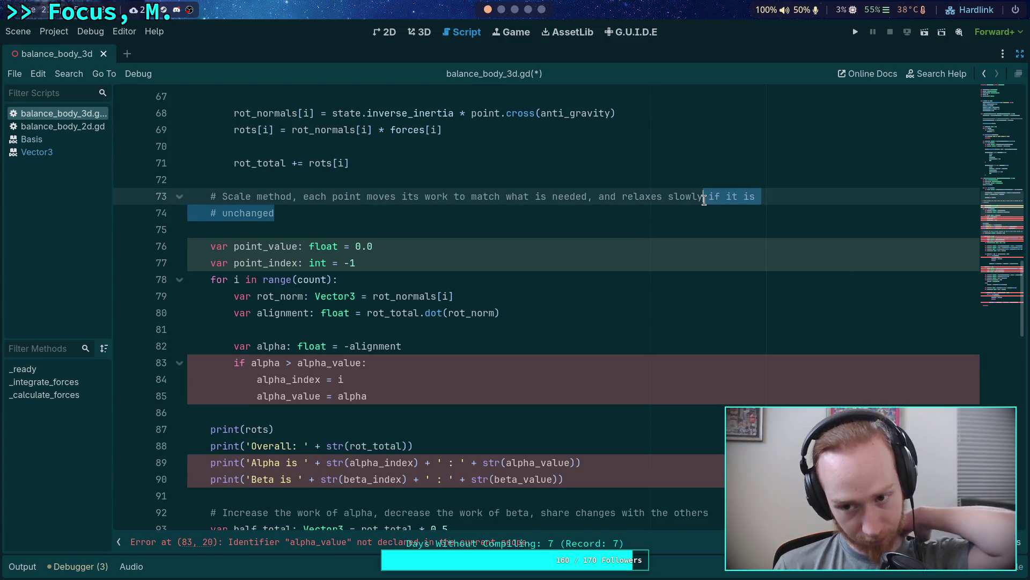
pyautogui.press('BackSpace')
pyautogui.hotkey('ctrl', 'BackSpace')
pyautogui.hotkey('ctrl', 'BackSpace')
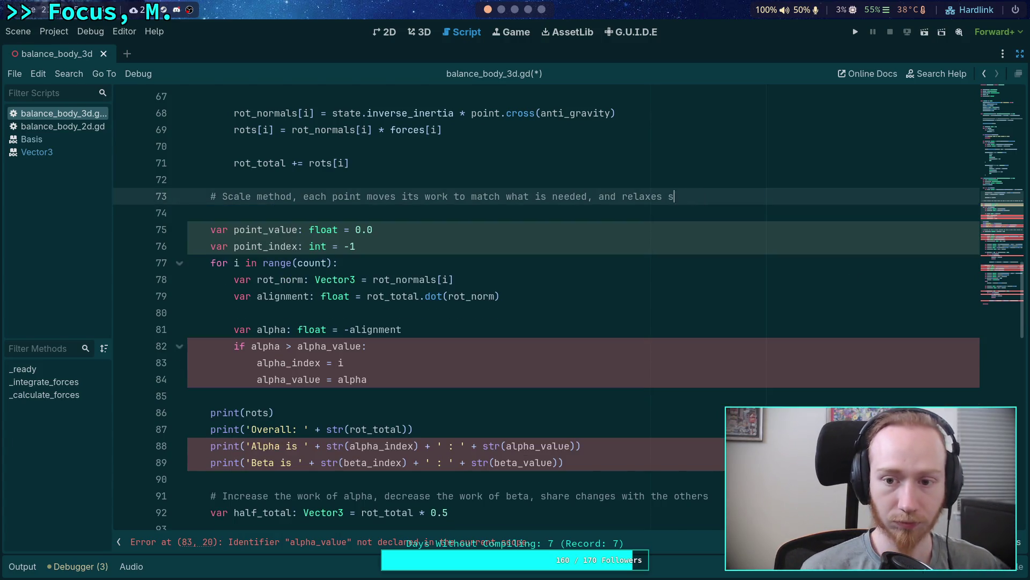
pyautogui.write('is alway')
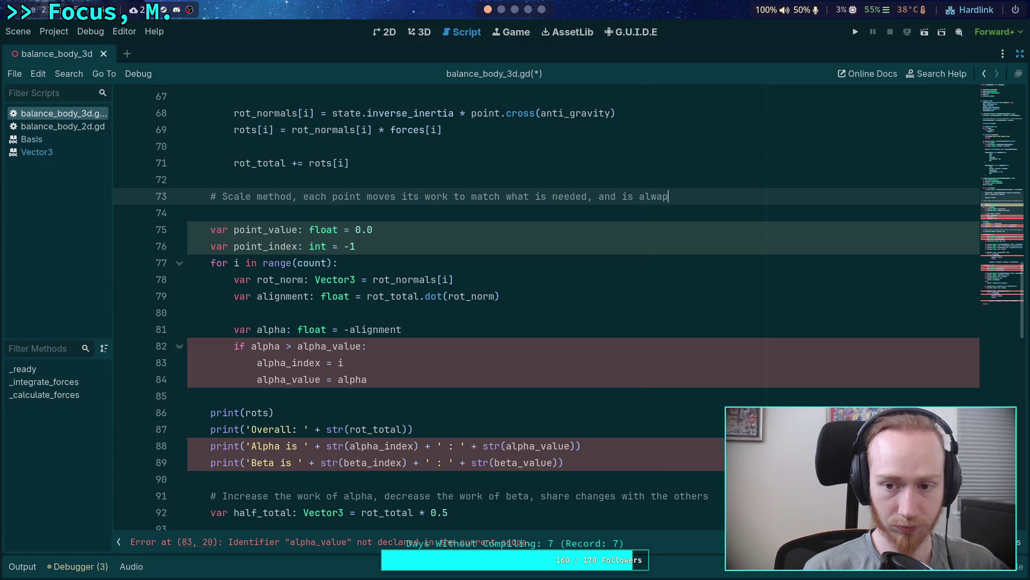
pyautogui.write('s slowl')
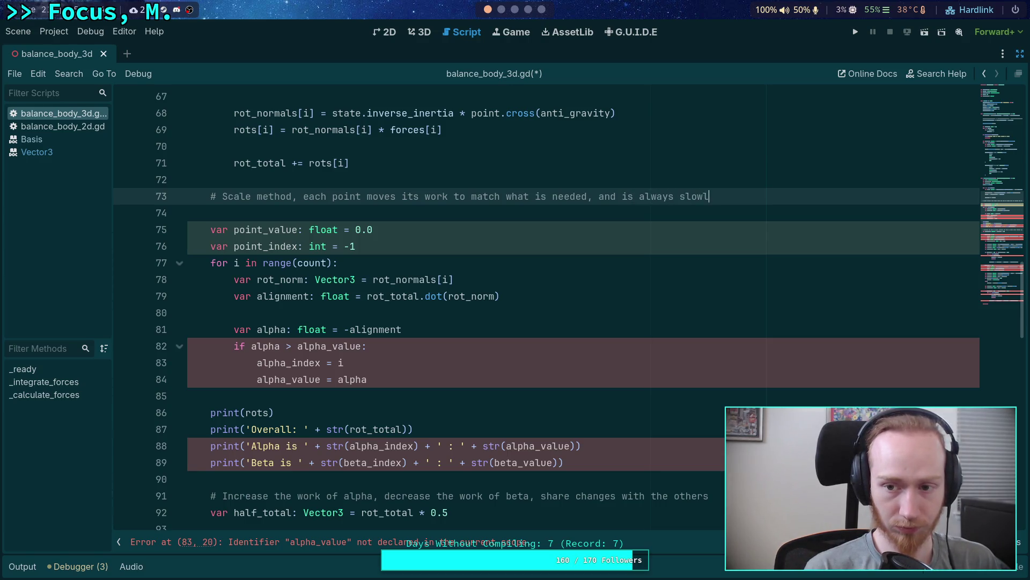
pyautogui.write('y relaxing')
pyautogui.press('BackSpace')
pyautogui.press('BackSpace')
pyautogui.press('BackSpace')
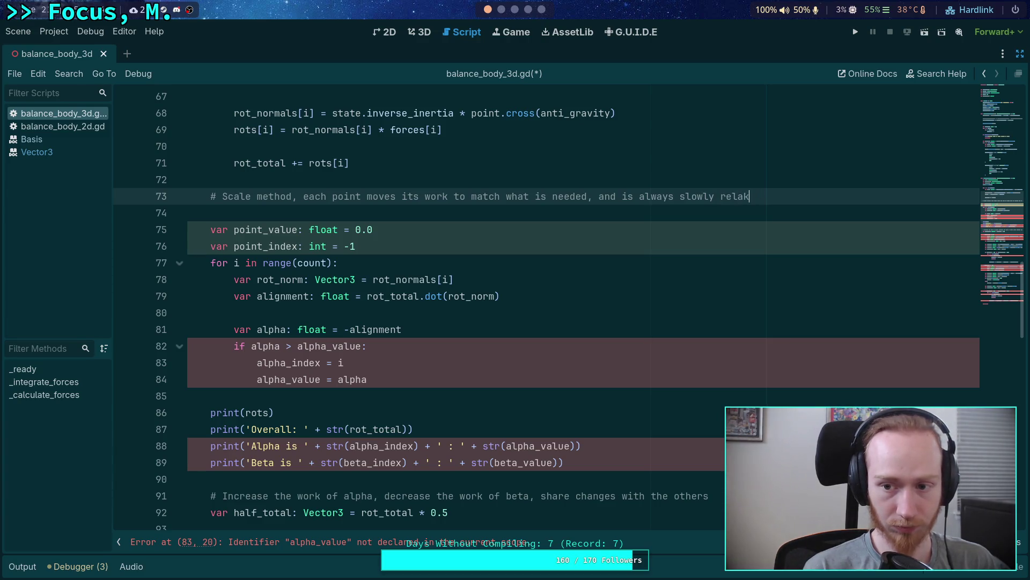
pyautogui.write('ing')
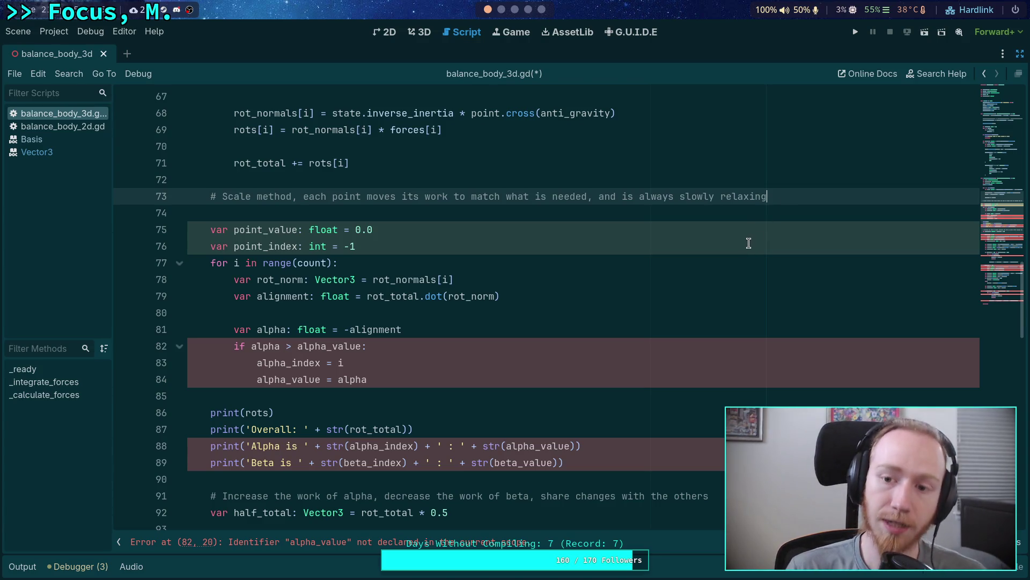
pyautogui.moveTo(412, 247); pyautogui.dragTo(188, 231)
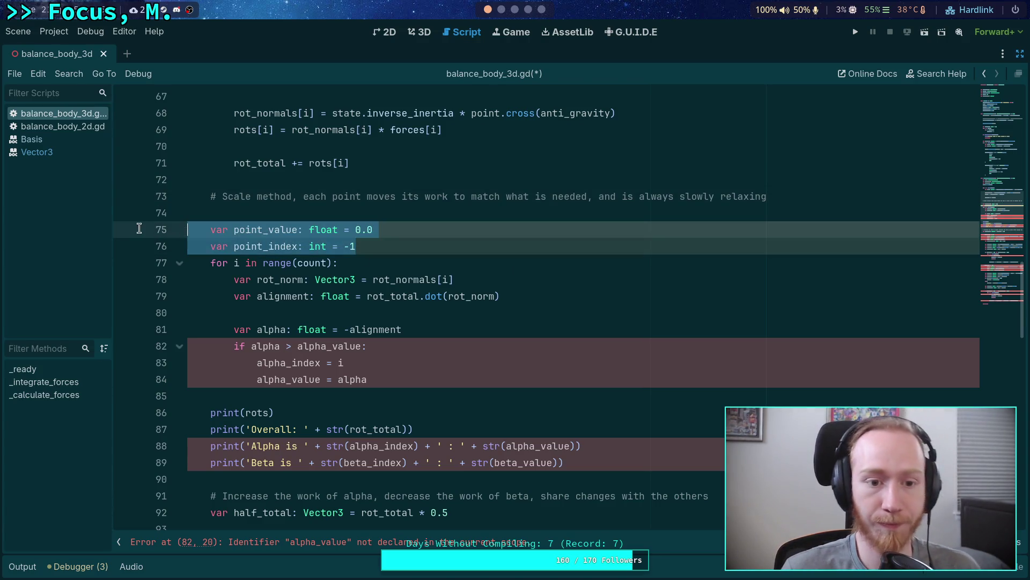
# Delete the point_value/point_index declarations, the old alpha selection loop and the Alpha/Beta print lines
pyautogui.press('BackSpace')
pyautogui.press('BackSpace')
pyautogui.moveTo(618, 428)
pyautogui.mouseDown()
pyautogui.moveTo(480, 373)
pyautogui.moveTo(481, 400)
pyautogui.mouseUp()
pyautogui.press('BackSpace')
pyautogui.moveTo(402, 356)
pyautogui.mouseDown()
pyautogui.moveTo(184, 292)
pyautogui.moveTo(124, 225)
pyautogui.mouseUp()
pyautogui.press('BackSpace')
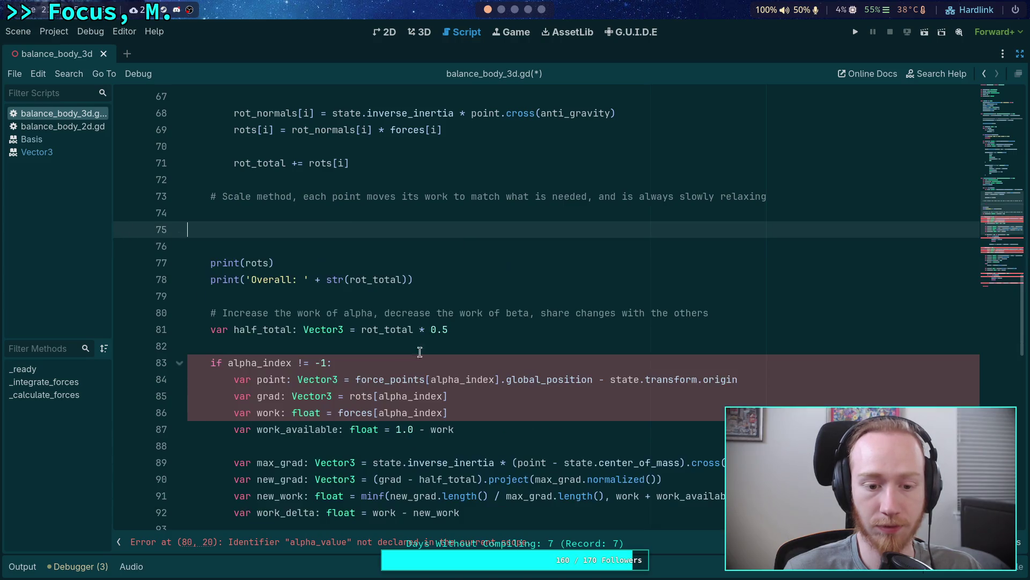
# Remove the leftover empty lines so print(rots) follows the Scale method comment
pyautogui.scroll(-5, 417, 403)
pyautogui.scroll(2, 468, 398)
pyautogui.scroll(-4, 468, 398)
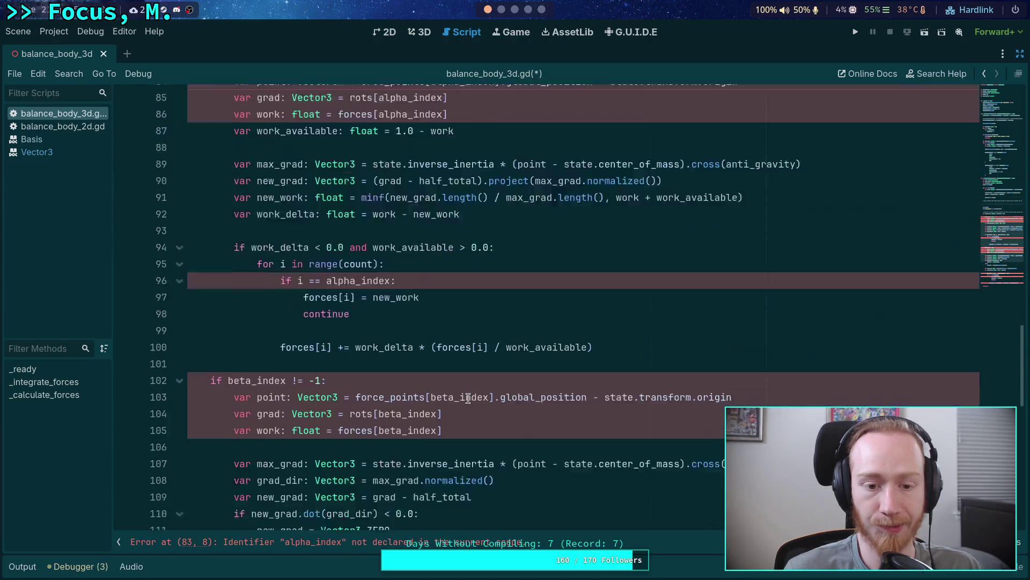
pyautogui.scroll(-3, 338, 364)
pyautogui.moveTo(210, 329)
pyautogui.mouseDown()
pyautogui.moveTo(338, 363)
pyautogui.moveTo(483, 372)
pyautogui.mouseUp()
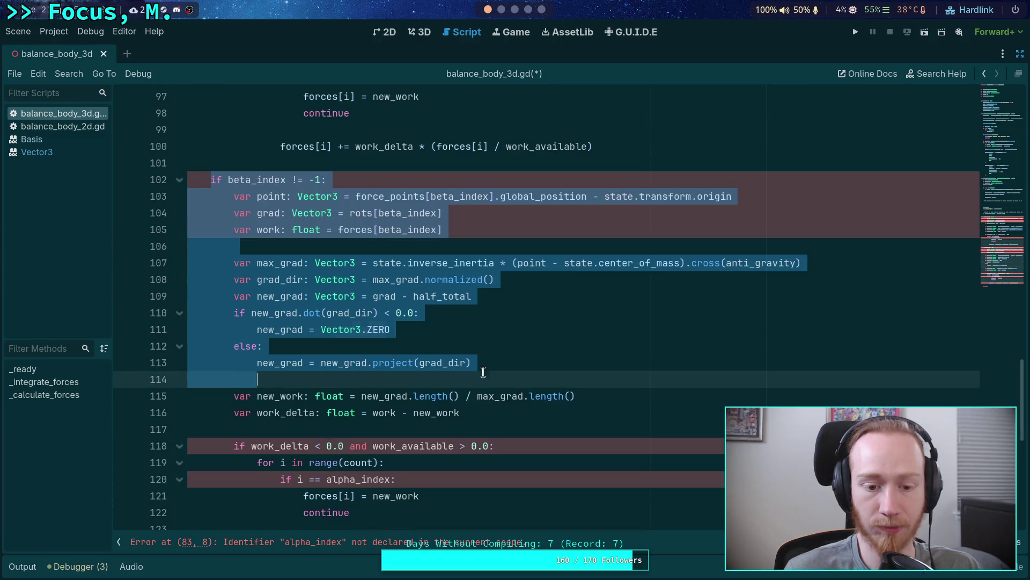
pyautogui.click(483, 371)
pyautogui.scroll(9, 483, 372)
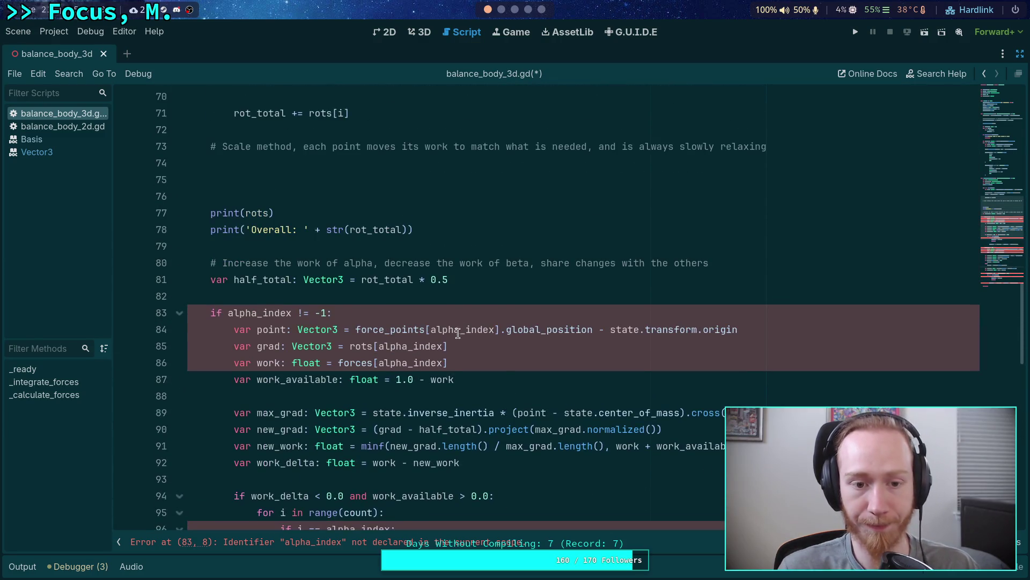
pyautogui.click(407, 186)
pyautogui.press('BackSpace')
pyautogui.press('BackSpace')
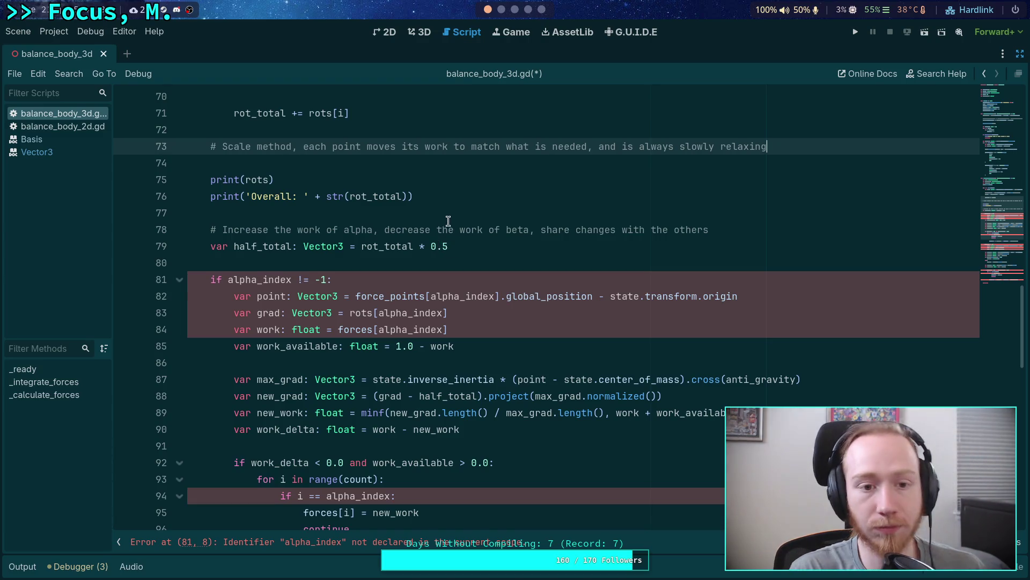
pyautogui.scroll(2, 451, 253)
pyautogui.click(461, 265)
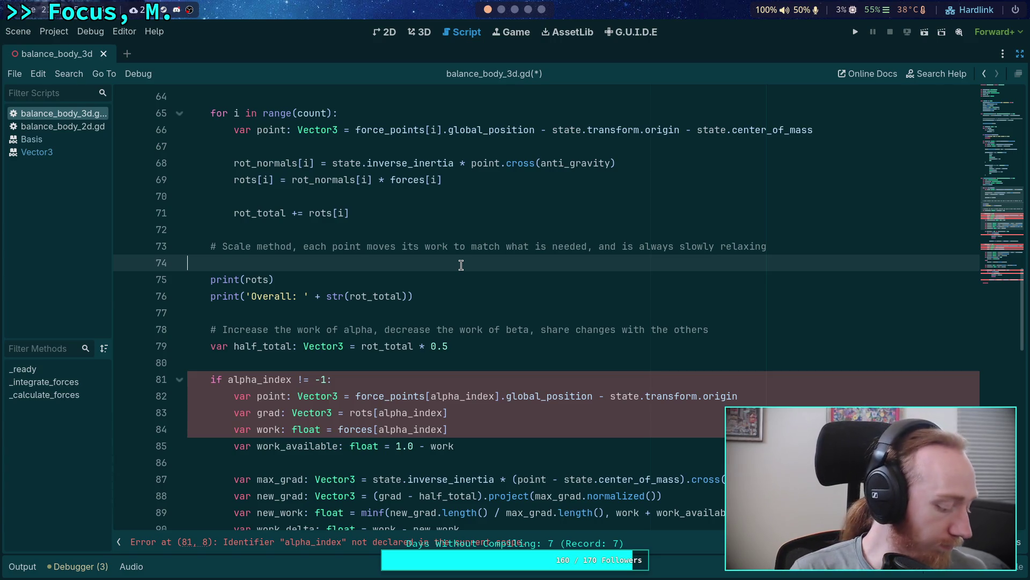
pyautogui.click(491, 363)
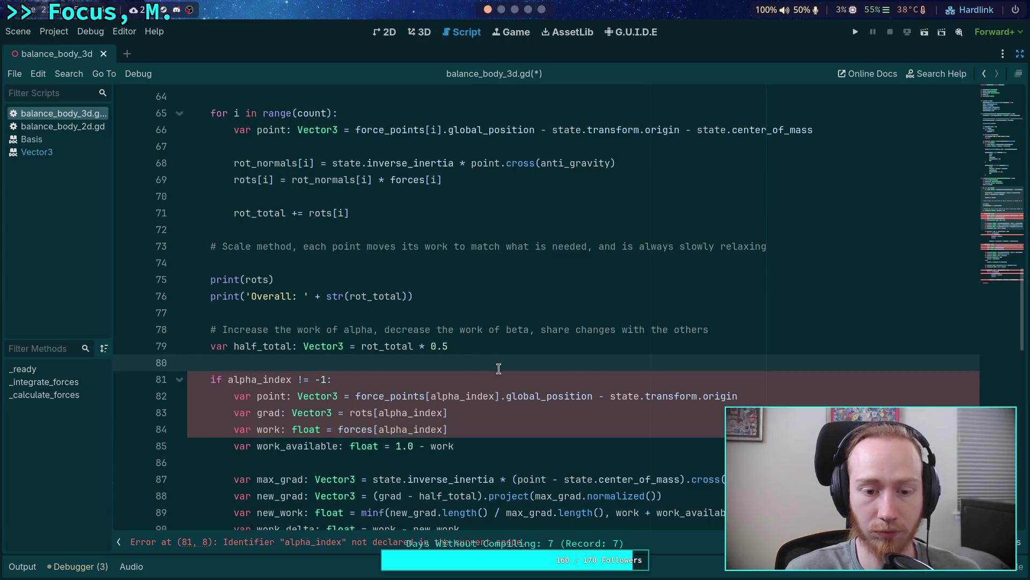
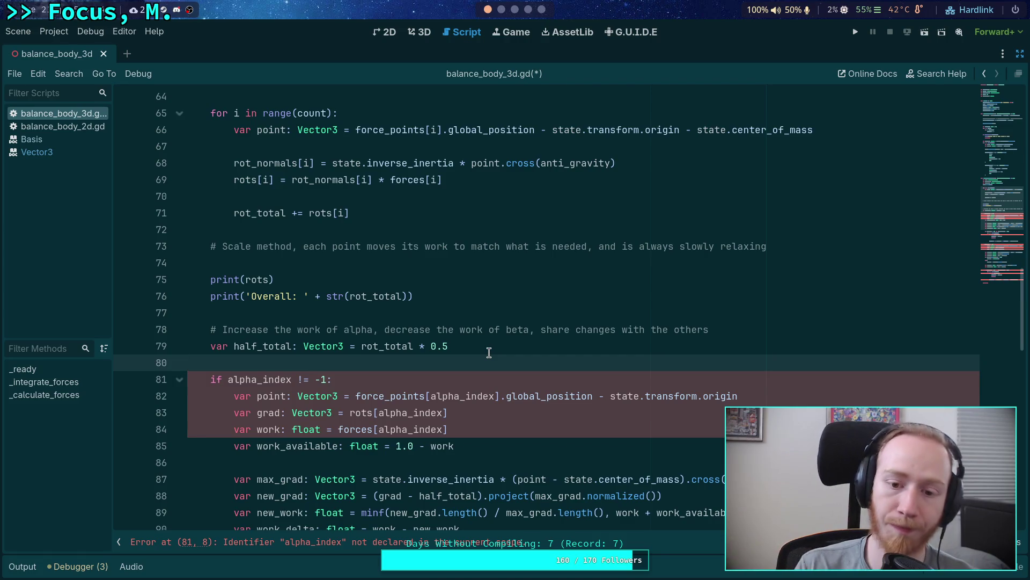
# Replace the alpha comment and half_total line with a `for i in range(count):` header
pyautogui.moveTo(506, 349); pyautogui.dragTo(524, 320)
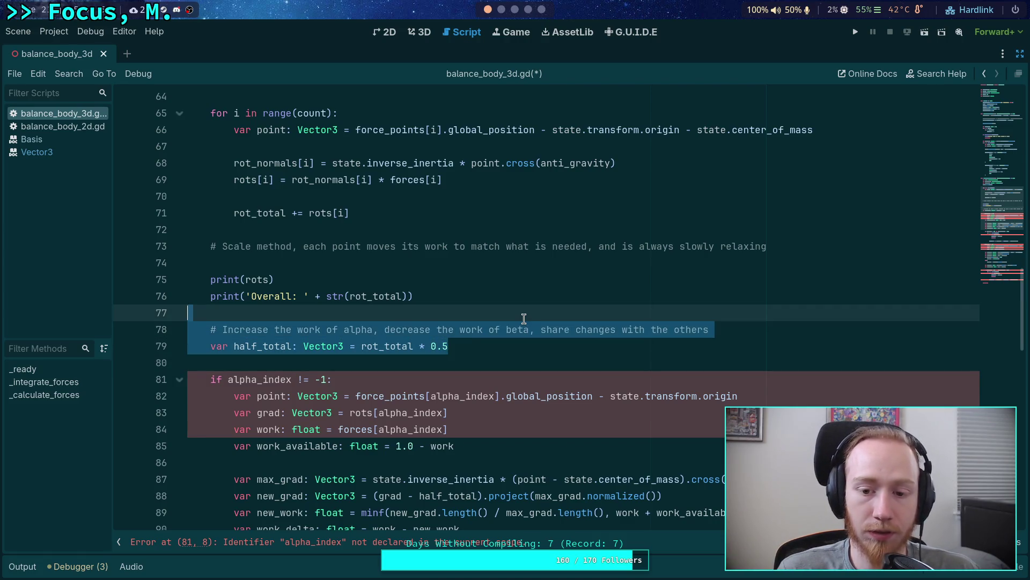
pyautogui.press('BackSpace')
pyautogui.press('BackSpace')
pyautogui.scroll(-3, 483, 311)
pyautogui.scroll(3, 510, 306)
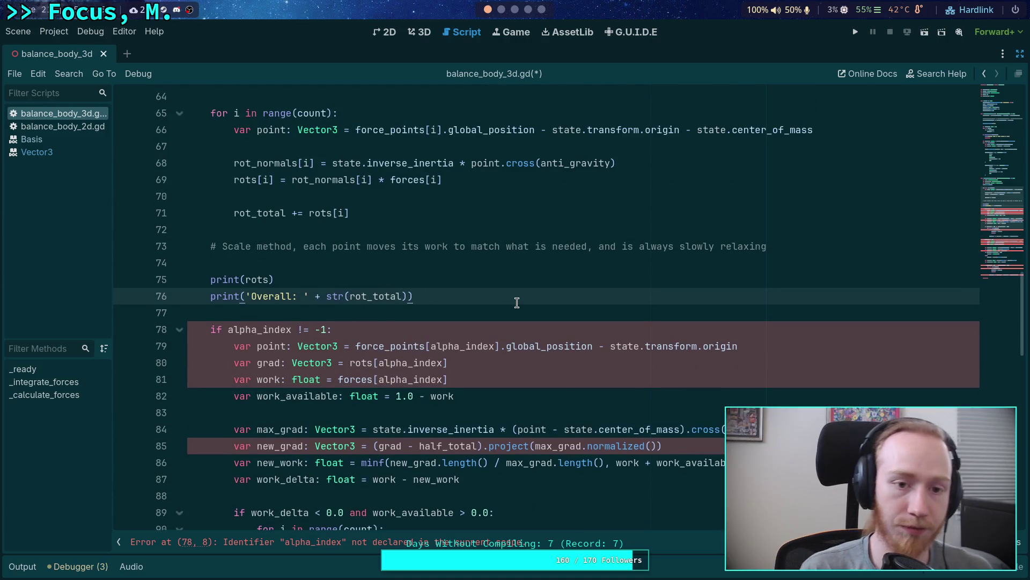
pyautogui.press('Return')
pyautogui.press('Return')
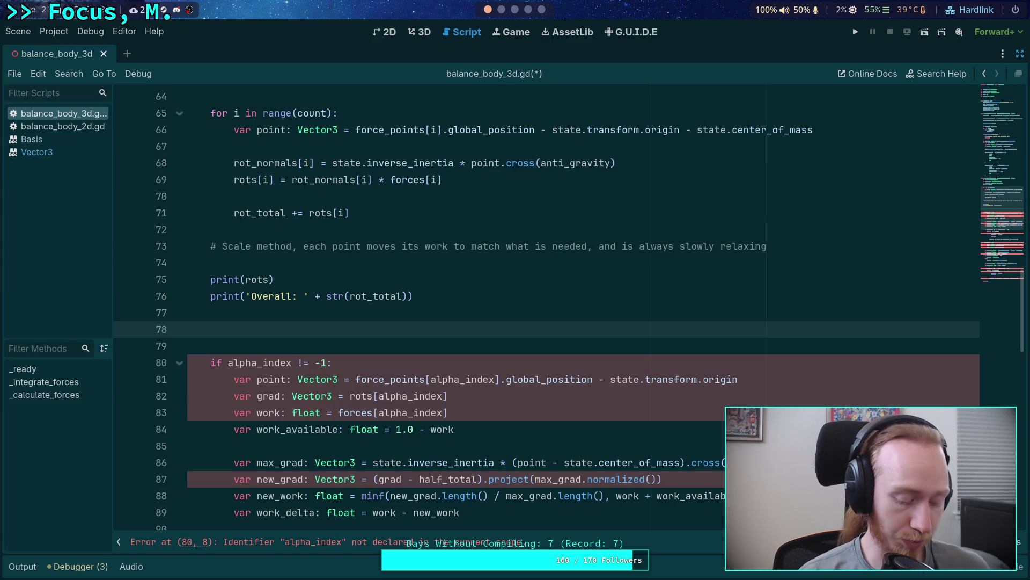
pyautogui.write('for i ')
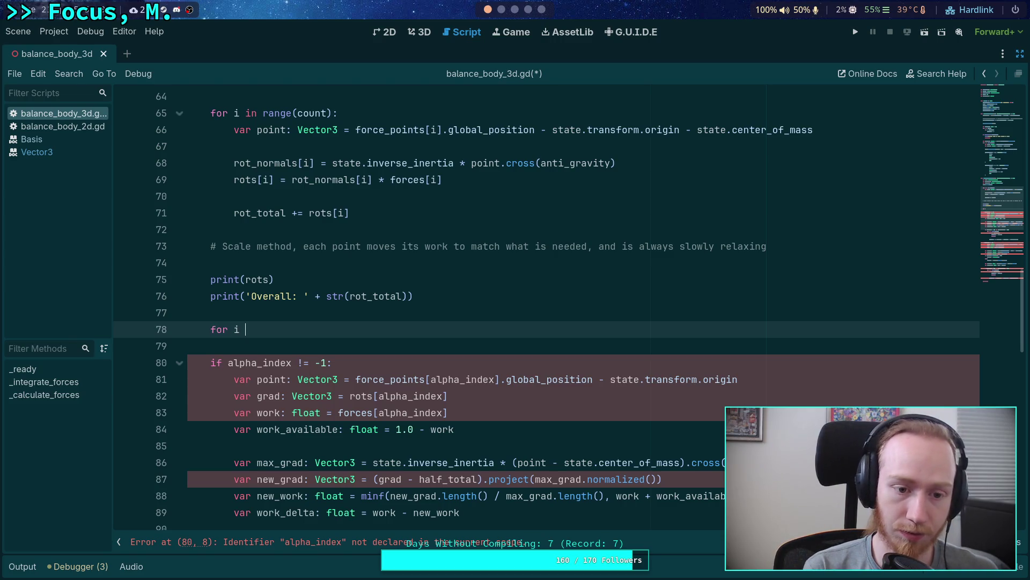
pyautogui.write('in range(count)')
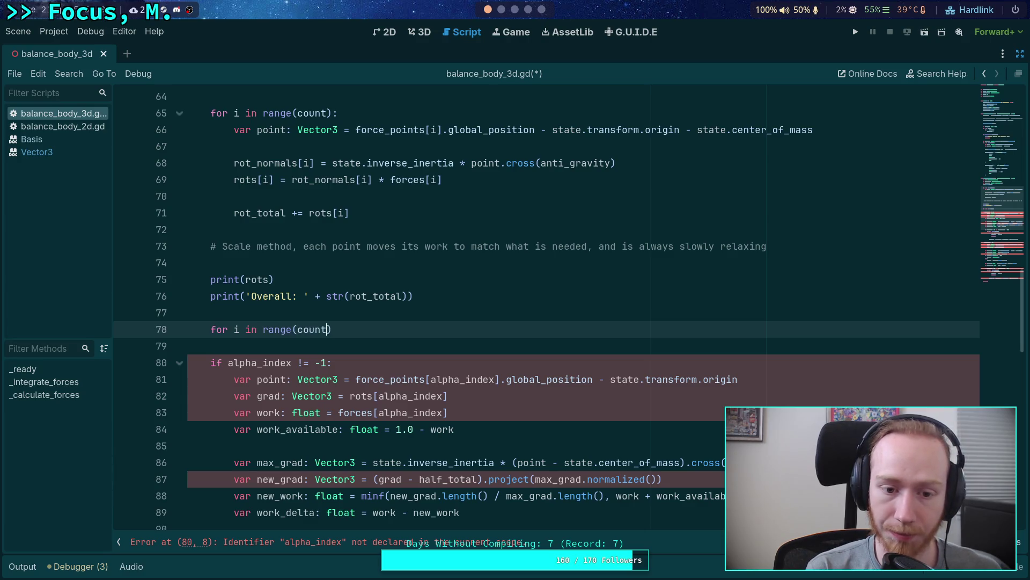
pyautogui.write(':')
pyautogui.press('Return')
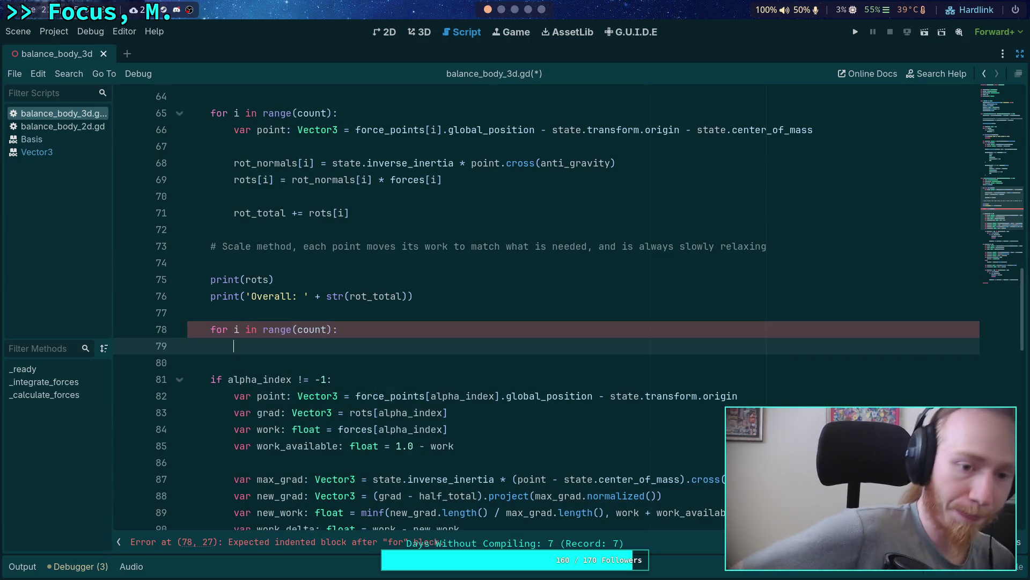
# Move the Scale method comment above the loop and remove the leftover blank line
pyautogui.press('Up')
pyautogui.press('Up')
pyautogui.press('Up')
pyautogui.hotkey('alt', 'Down')
pyautogui.hotkey('alt', 'Down')
pyautogui.hotkey('alt', 'Down')
pyautogui.click(340, 246)
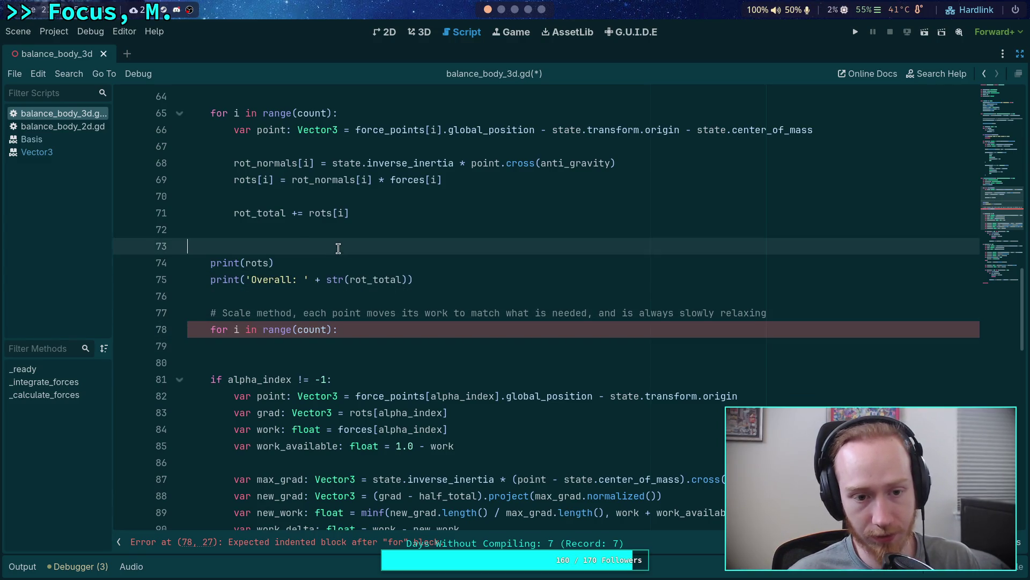
pyautogui.press('BackSpace')
pyautogui.click(501, 326)
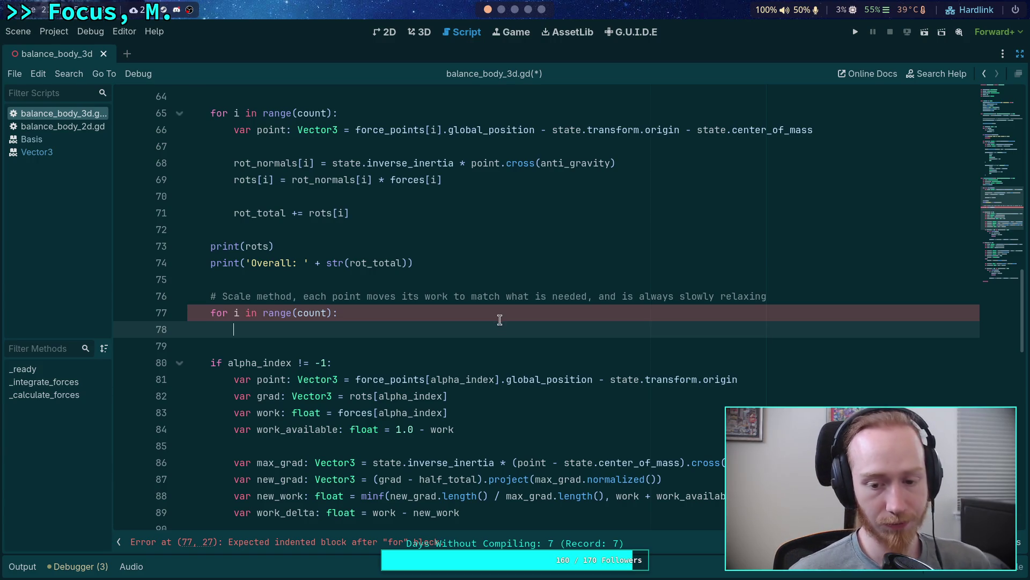
pyautogui.scroll(-1, 500, 322)
pyautogui.moveTo(524, 333)
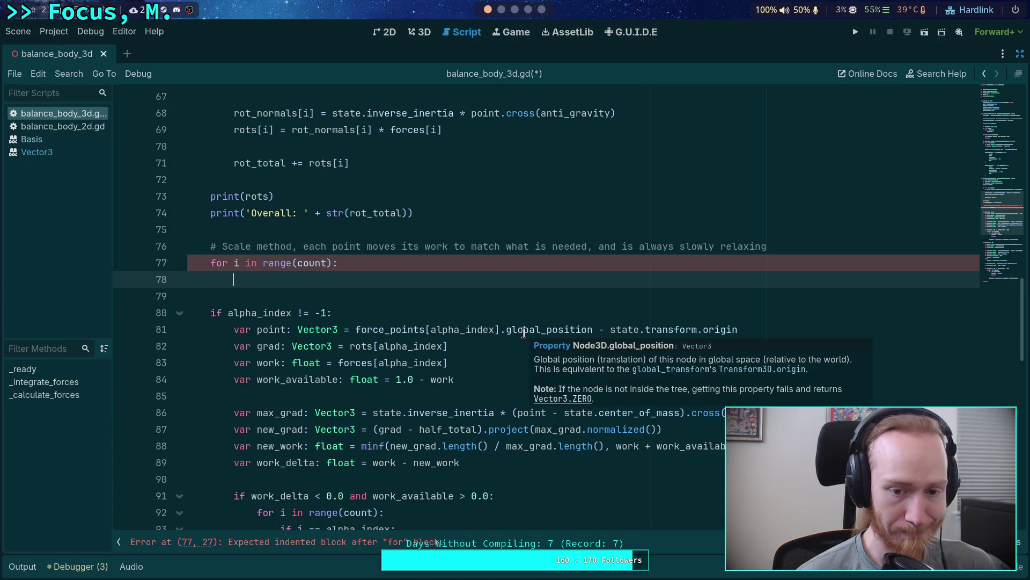
pyautogui.scroll(-1, 483, 299)
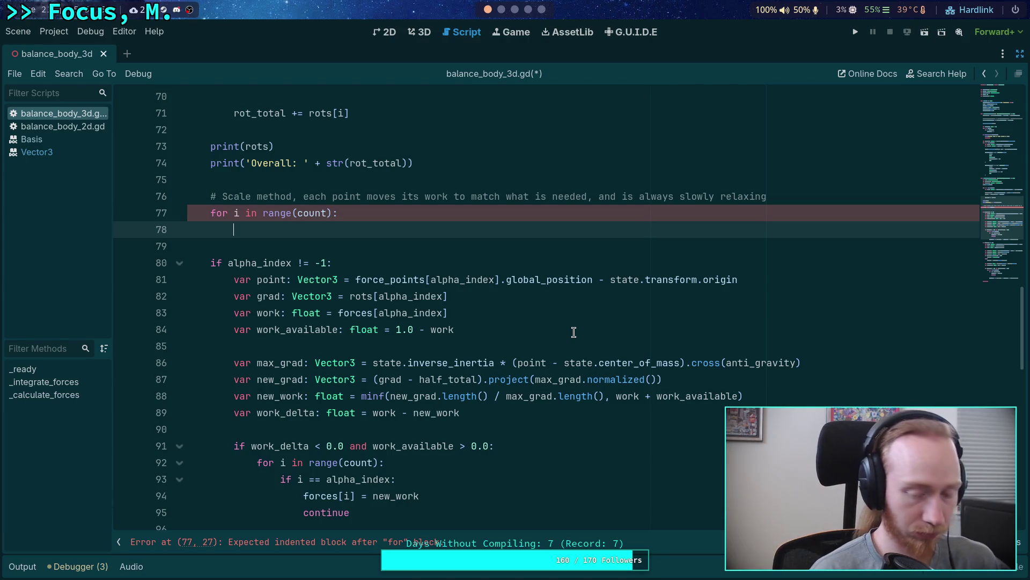
pyautogui.click(786, 189)
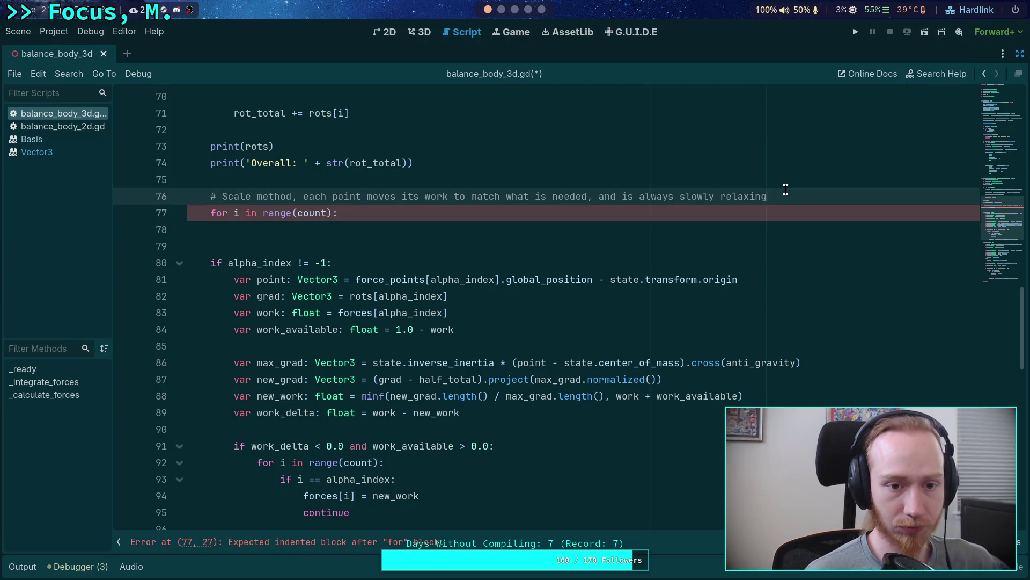
pyautogui.press('Return')
pyautogui.press('BackSpace')
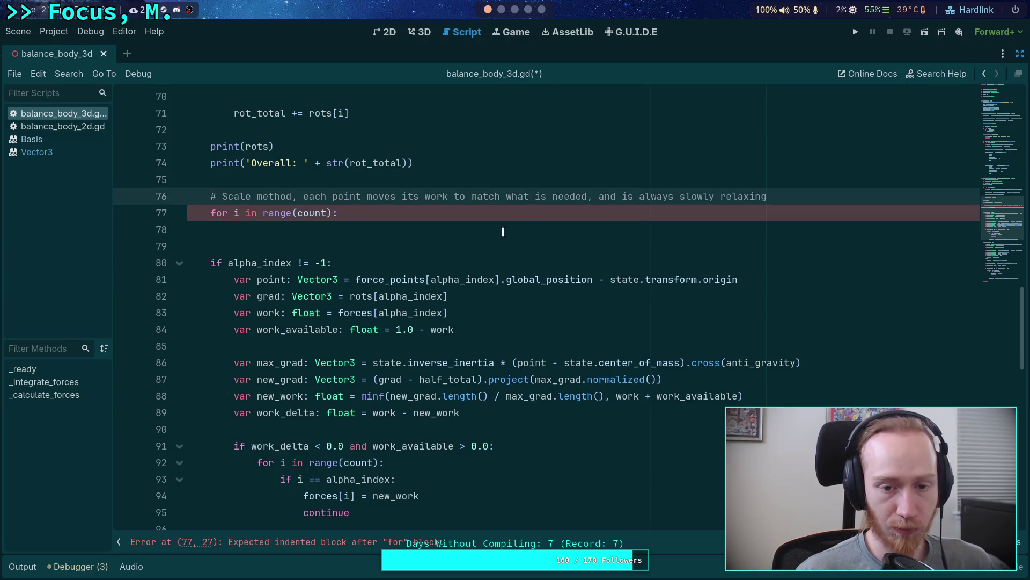
pyautogui.click(514, 226)
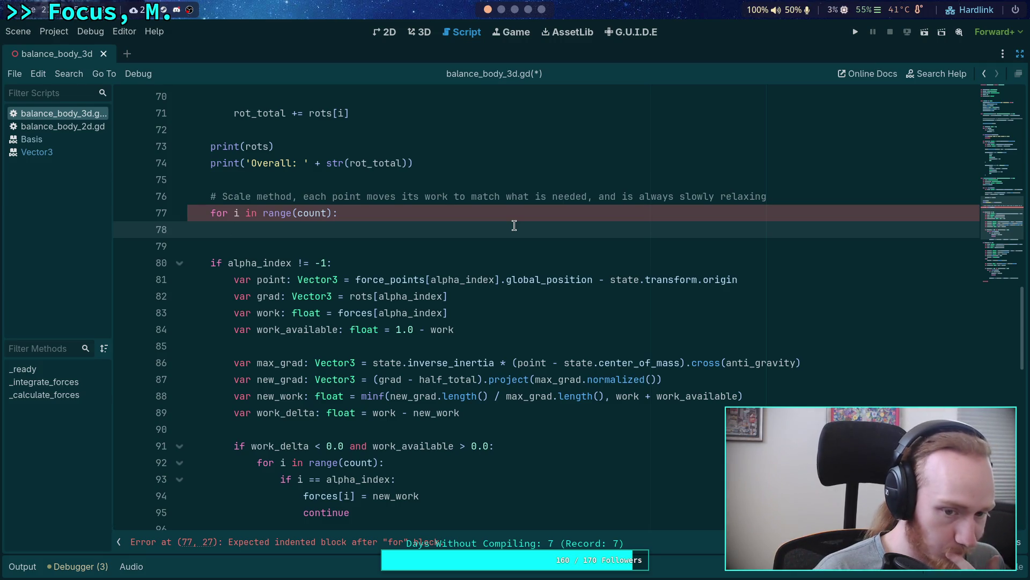
pyautogui.moveTo(379, 379); pyautogui.dragTo(497, 379)
pyautogui.moveTo(671, 380); pyautogui.dragTo(373, 380)
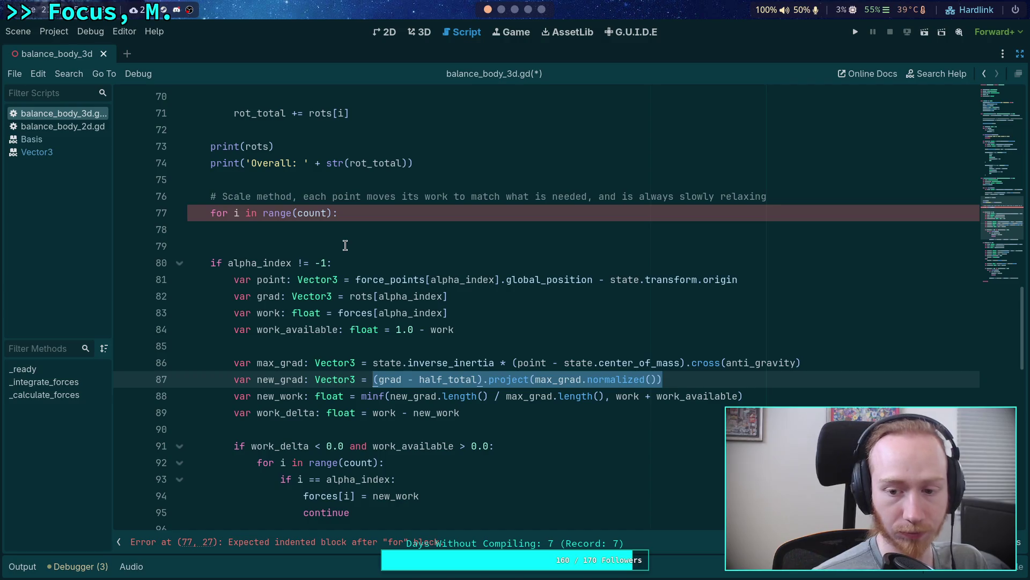
pyautogui.scroll(3, 345, 245)
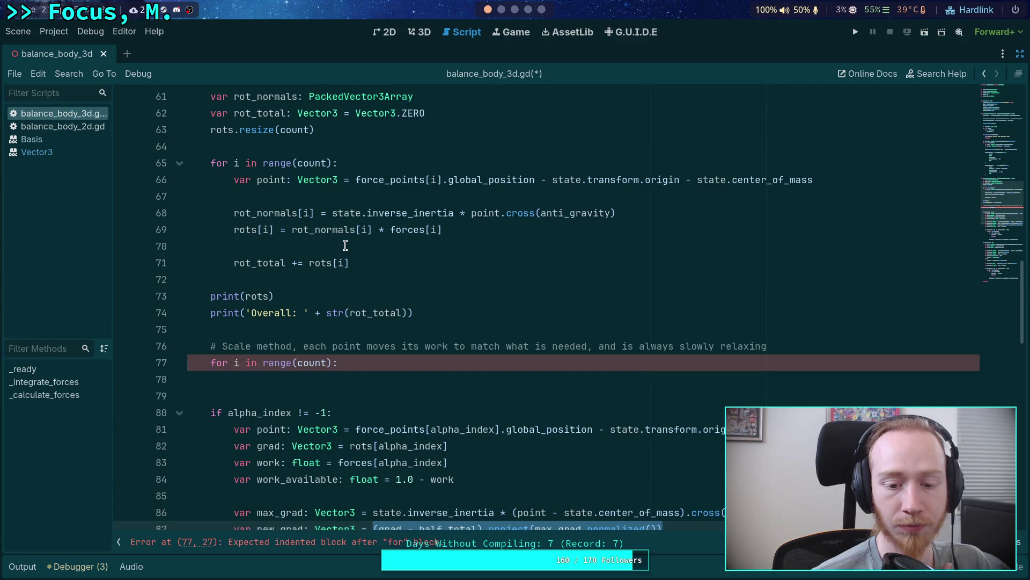
pyautogui.scroll(3, 345, 245)
pyautogui.scroll(-4, 359, 252)
pyautogui.scroll(1, 364, 254)
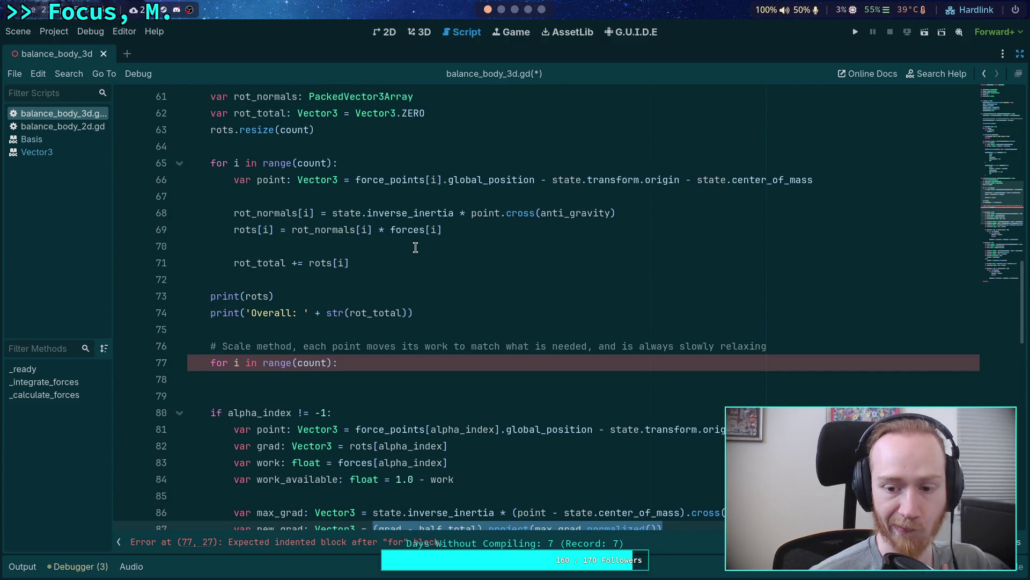
pyautogui.scroll(-1, 458, 248)
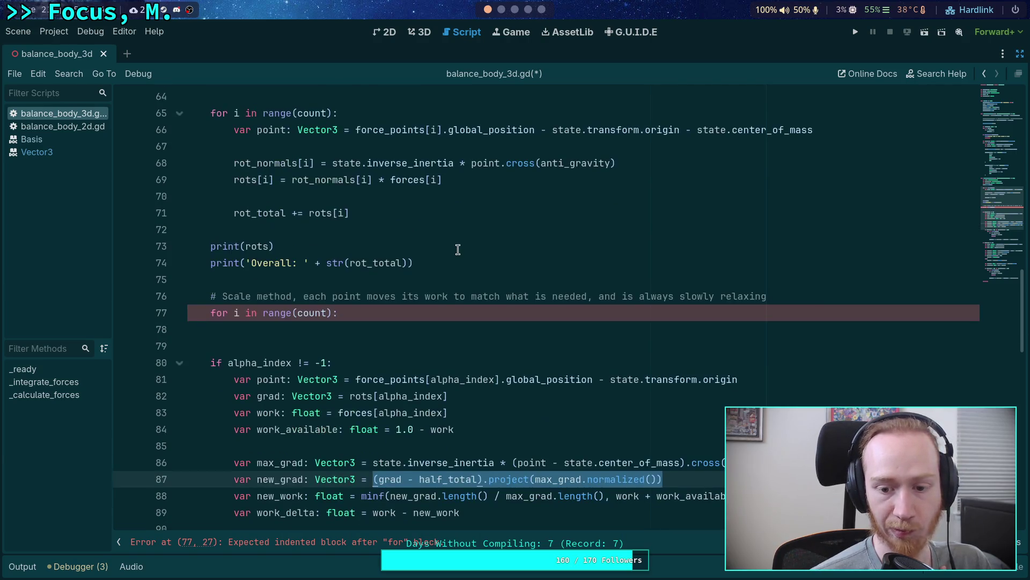
pyautogui.scroll(1, 501, 384)
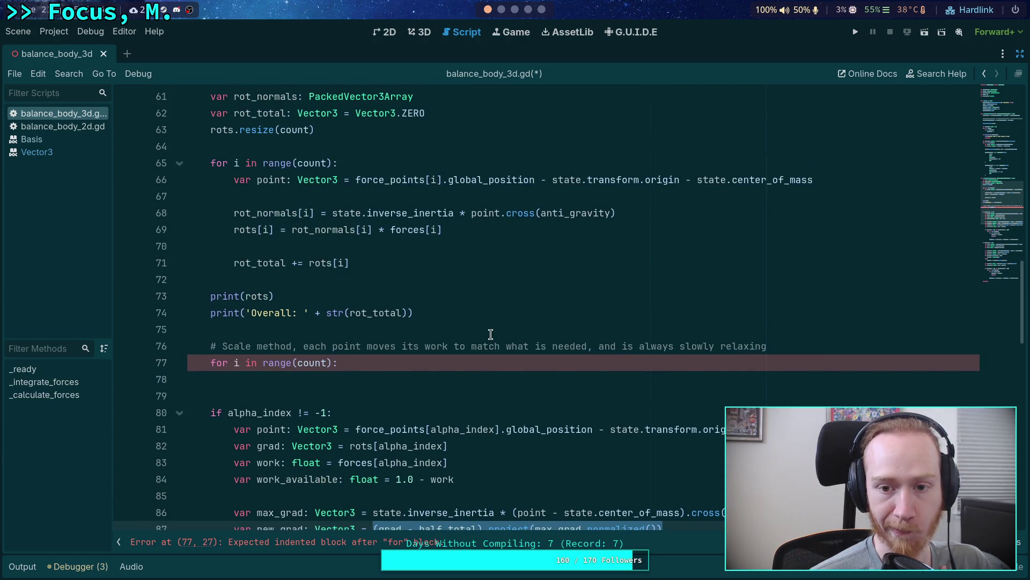
pyautogui.doubleClick(261, 217)
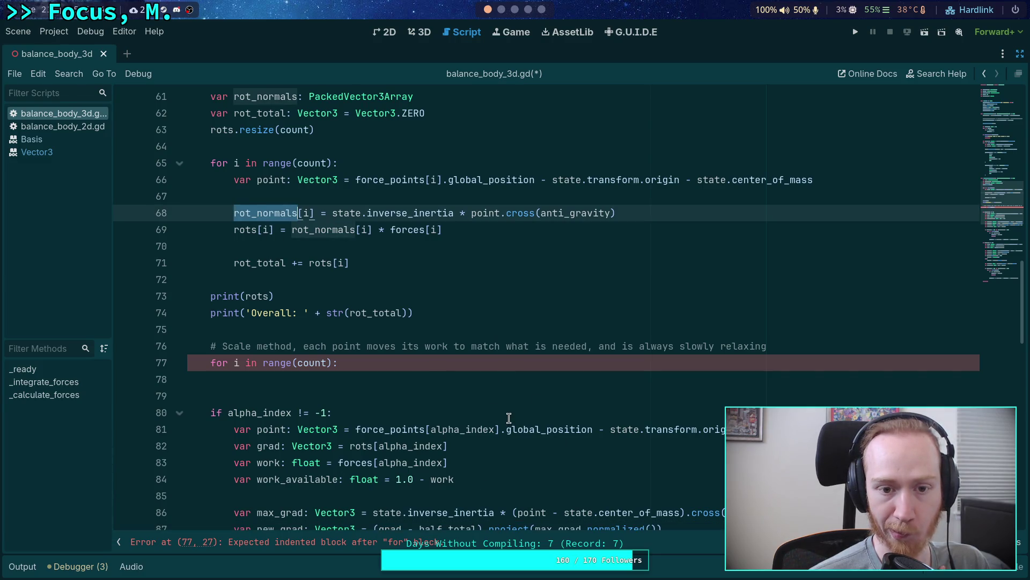
pyautogui.click(410, 380)
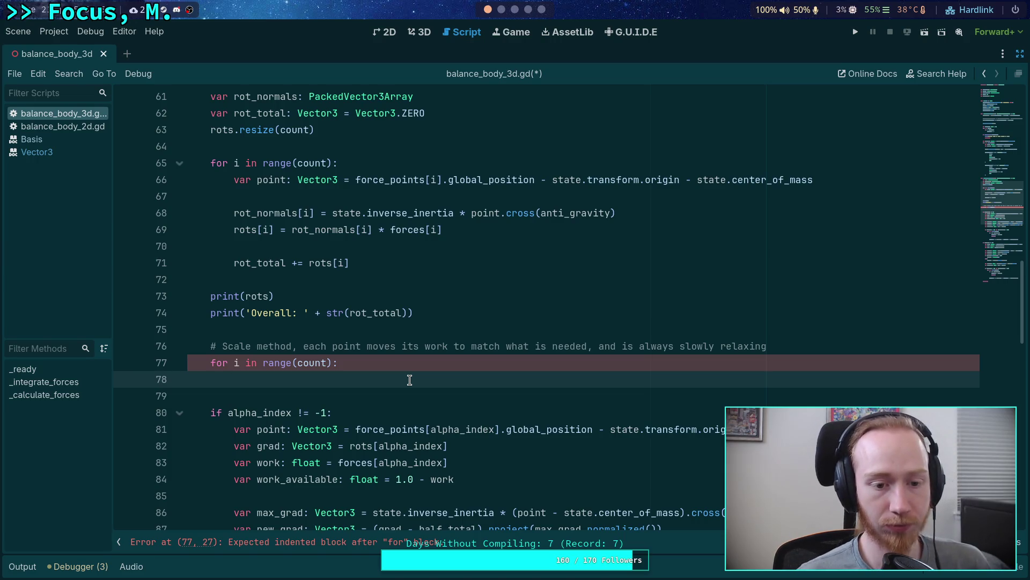
pyautogui.scroll(-1, 398, 389)
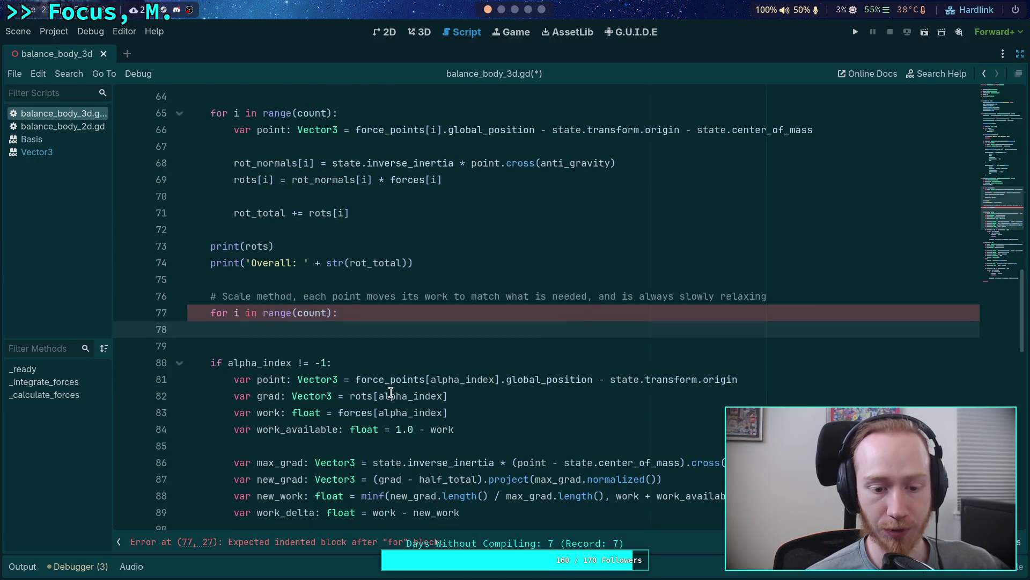
pyautogui.scroll(2, 391, 392)
pyautogui.scroll(-1, 391, 389)
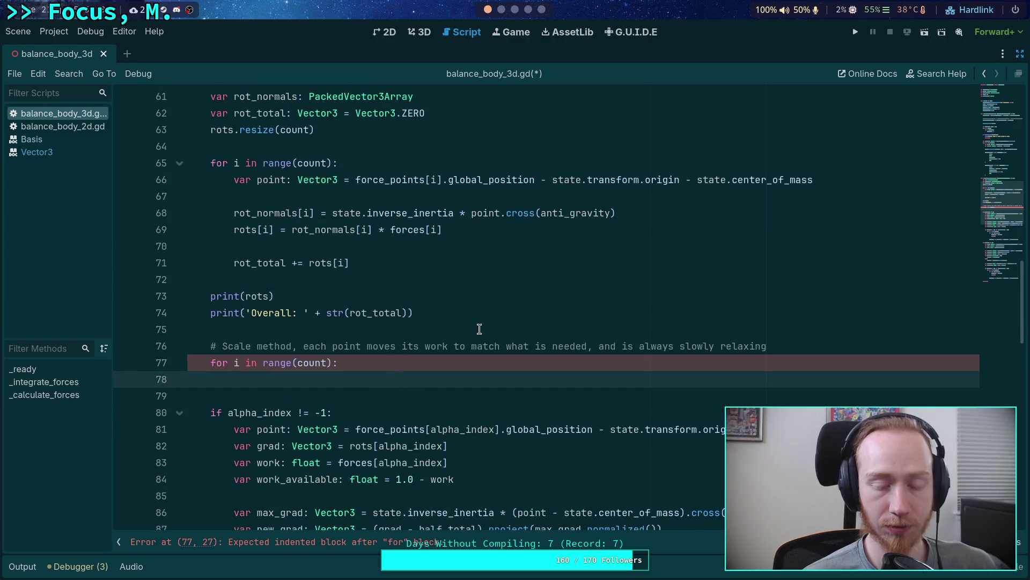
pyautogui.scroll(-1, 420, 375)
pyautogui.click(366, 259)
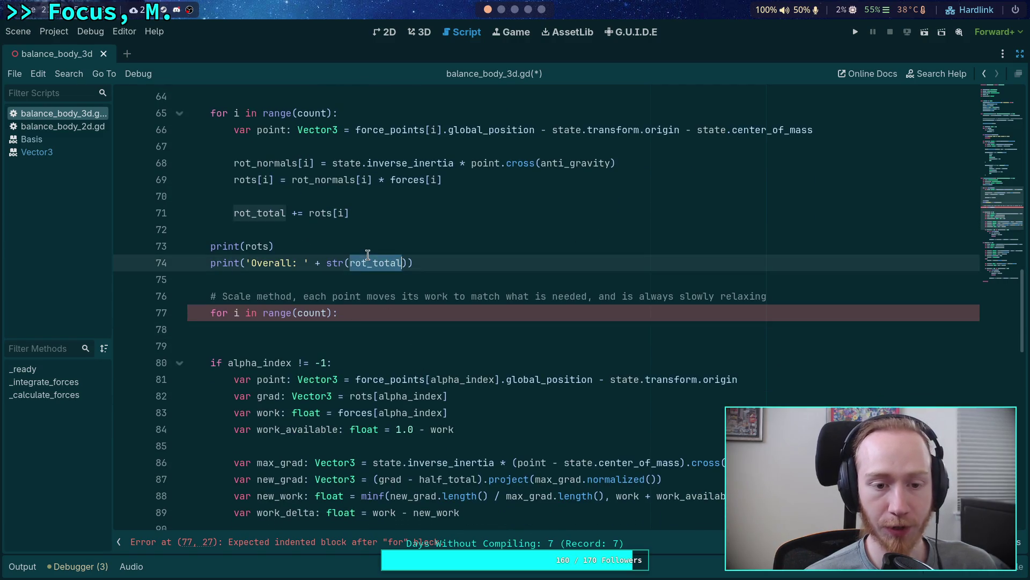
pyautogui.click(392, 328)
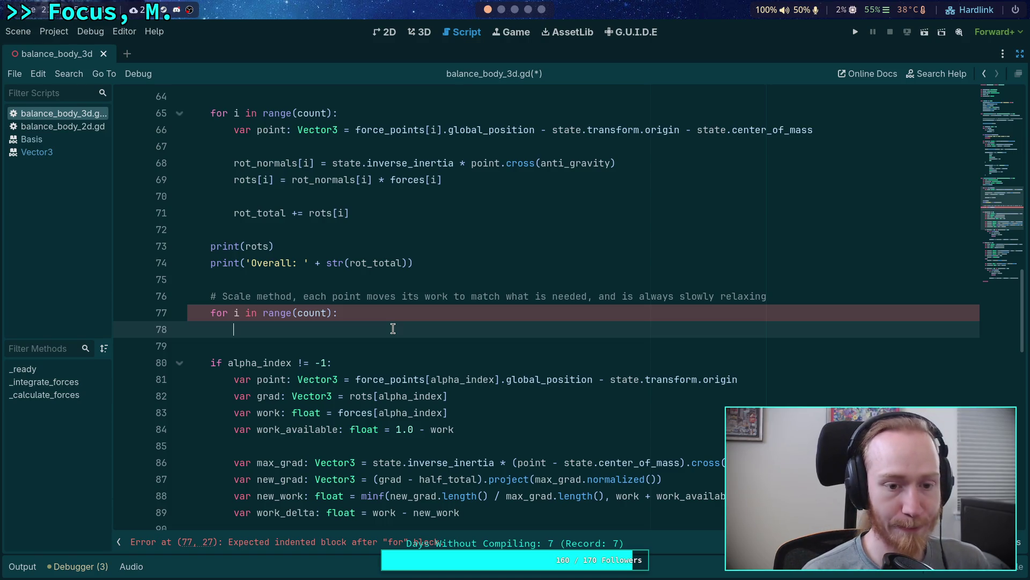
# Write `var new_grad: Vector3 = (grad - rot_total * state.step)` in the loop body
pyautogui.write('var v')
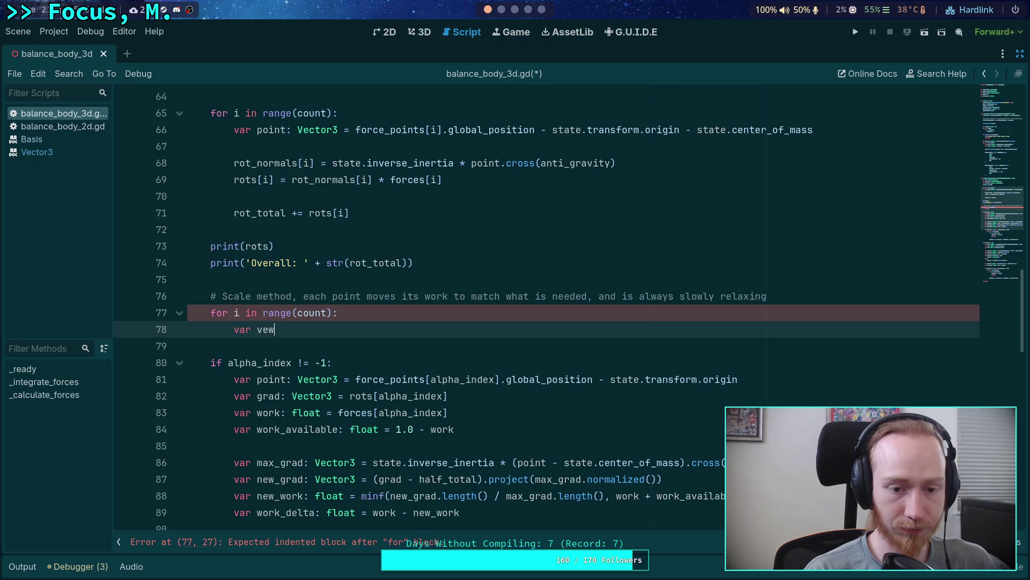
pyautogui.press('BackSpace')
pyautogui.write('new_grad')
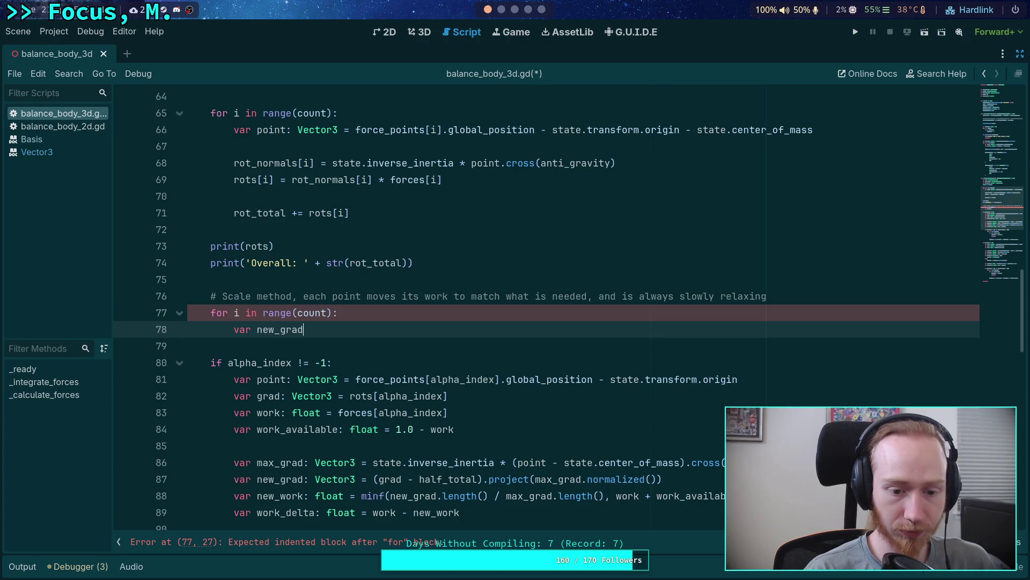
pyautogui.write(': Vector3 = ')
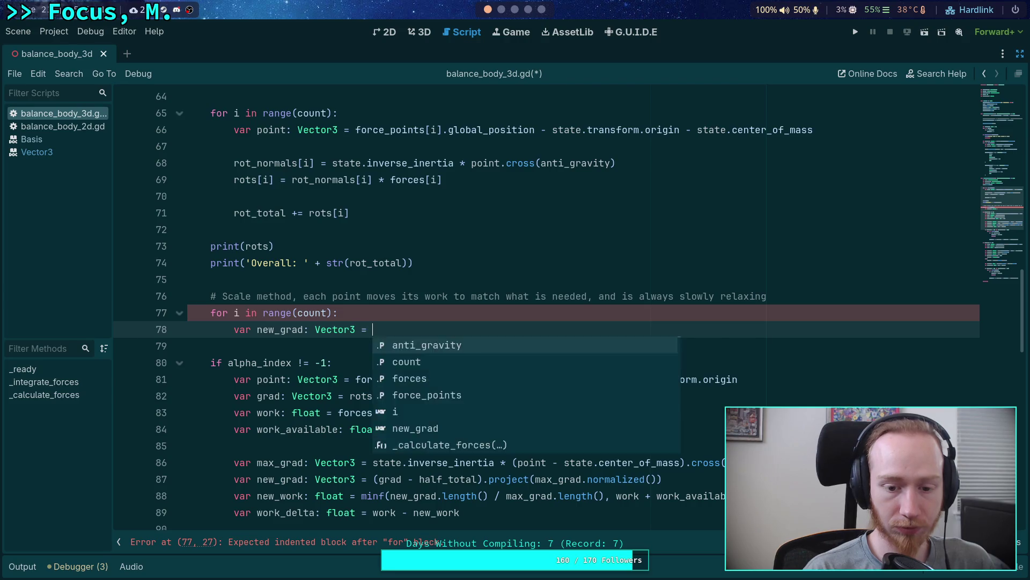
pyautogui.write('(grad - ')
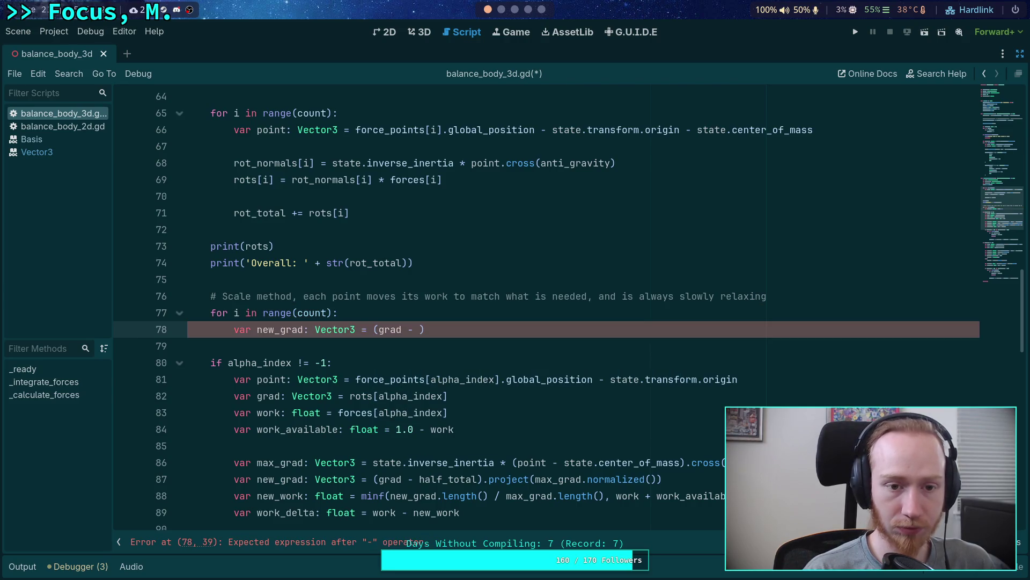
pyautogui.write('rot_total')
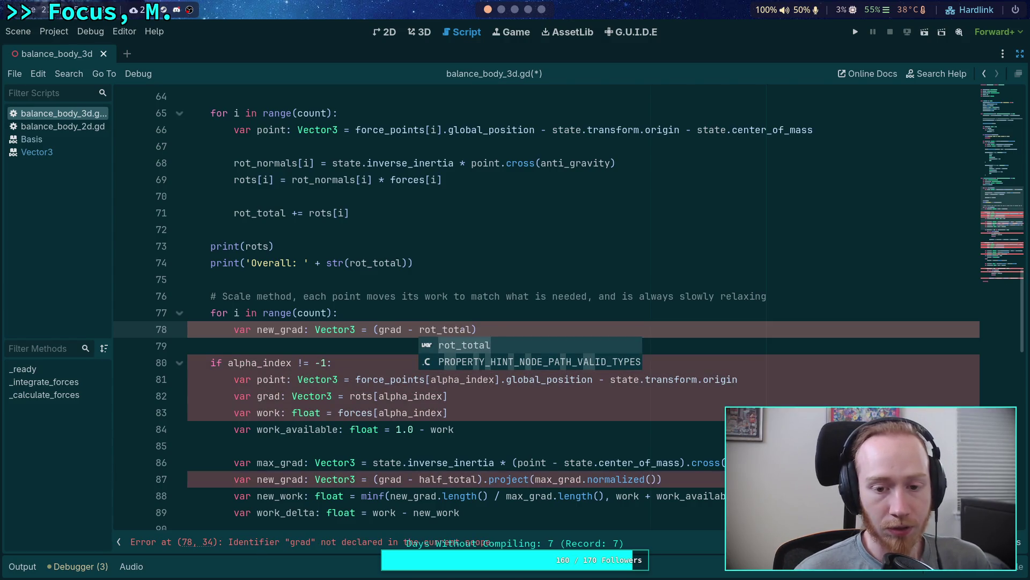
pyautogui.write(' * ')
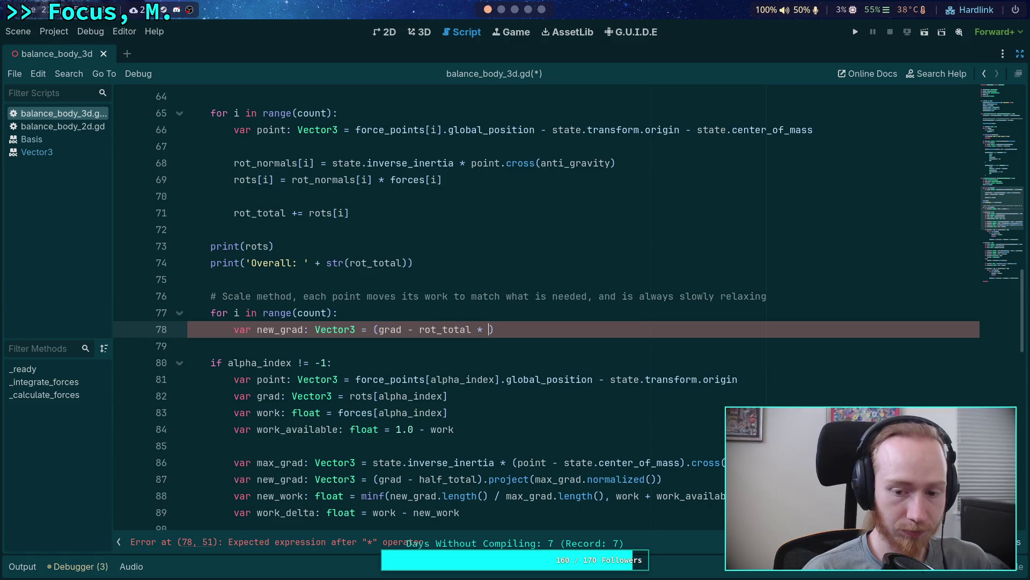
pyautogui.write('state.step')
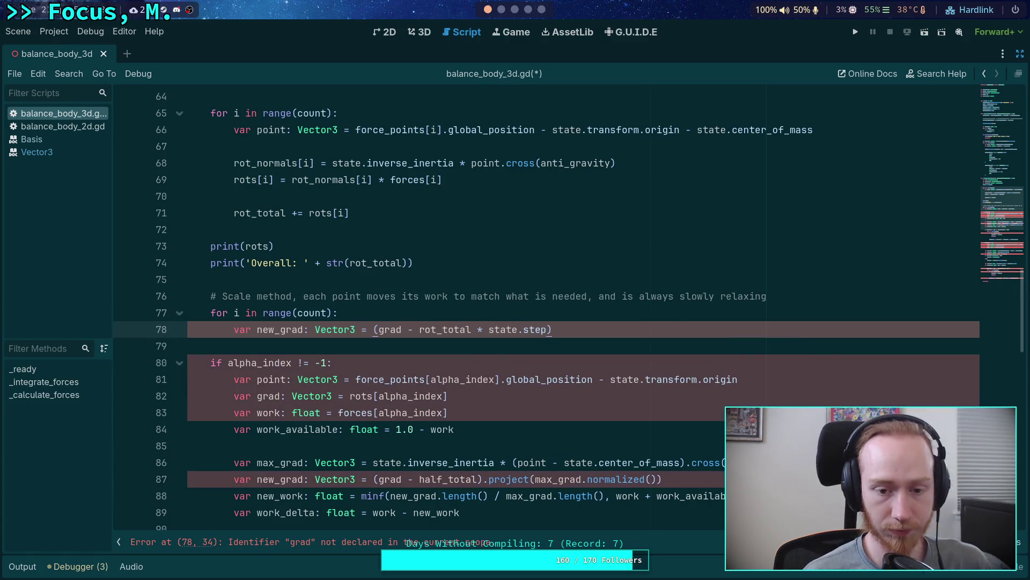
# Move the grad declaration into the loop and change it to `rots[i]`
pyautogui.doubleClick(392, 330)
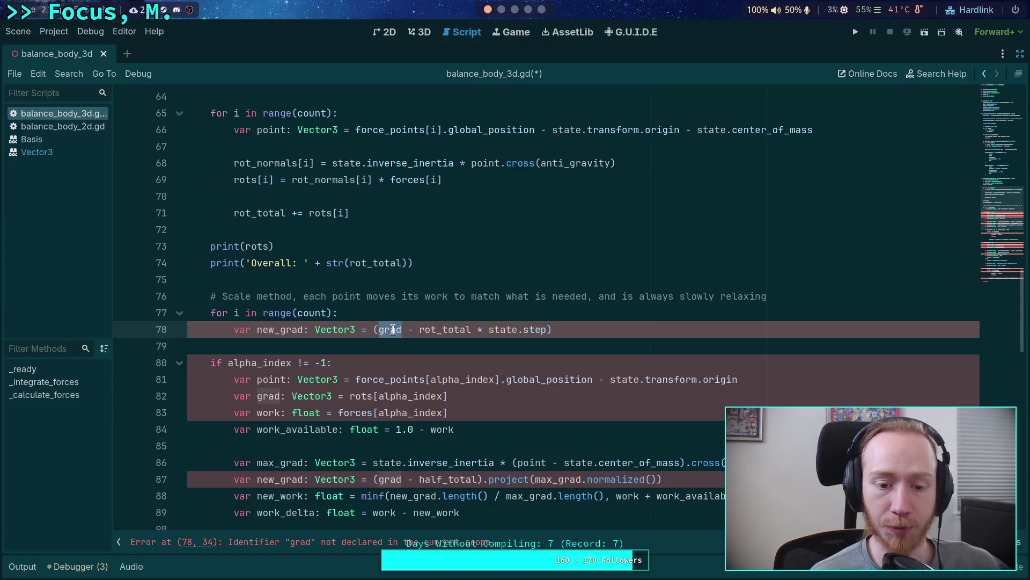
pyautogui.click(395, 395)
pyautogui.hotkey('alt', 'Up')
pyautogui.hotkey('alt', 'Up')
pyautogui.hotkey('alt', 'Up')
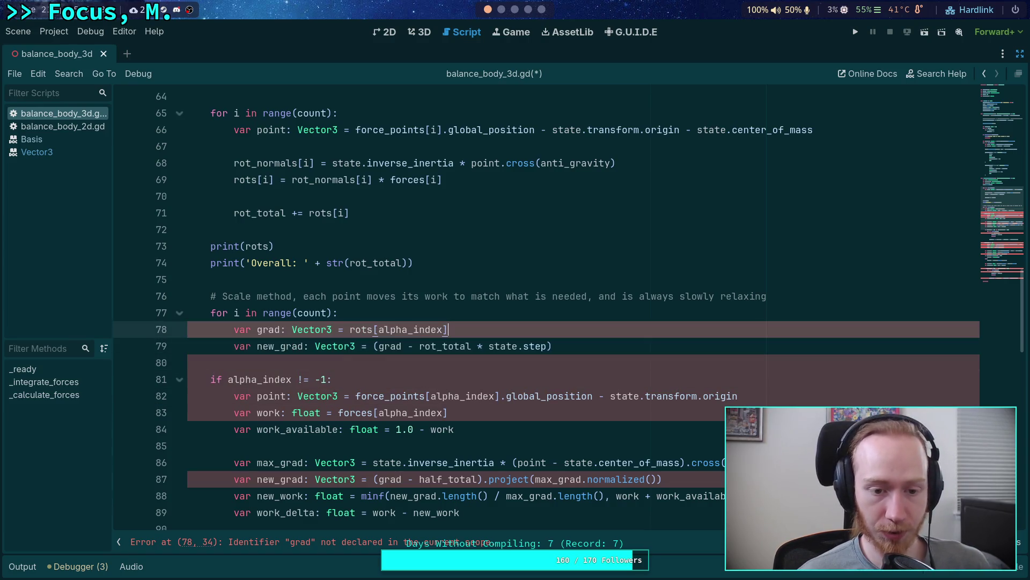
pyautogui.click(511, 359)
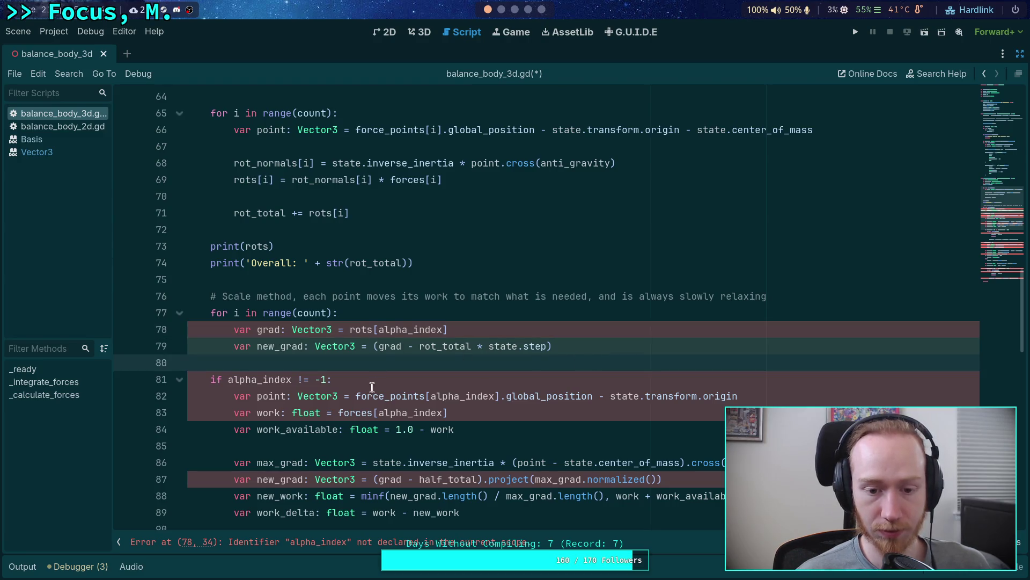
pyautogui.moveTo(379, 329); pyautogui.dragTo(441, 329)
pyautogui.write('i')
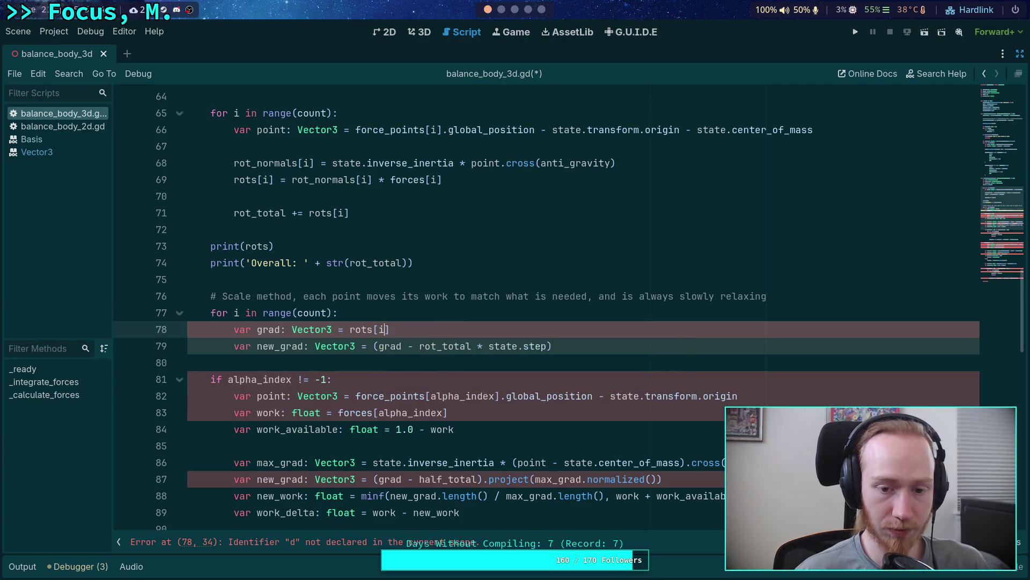
pyautogui.click(552, 283)
pyautogui.click(664, 348)
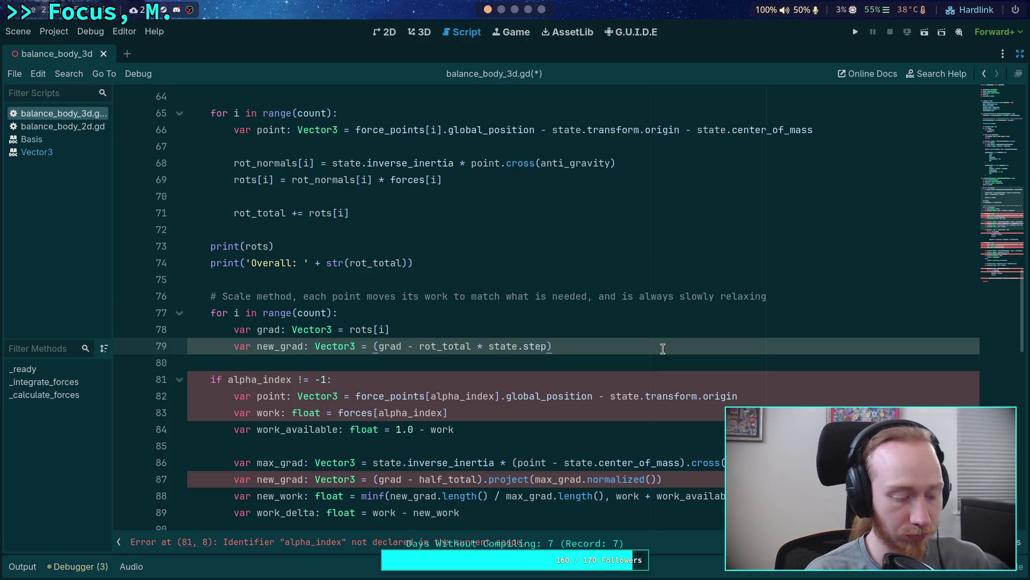
# Copy the beta section's new_grad dot-product check and grad_dir projection block
pyautogui.scroll(-8, 663, 349)
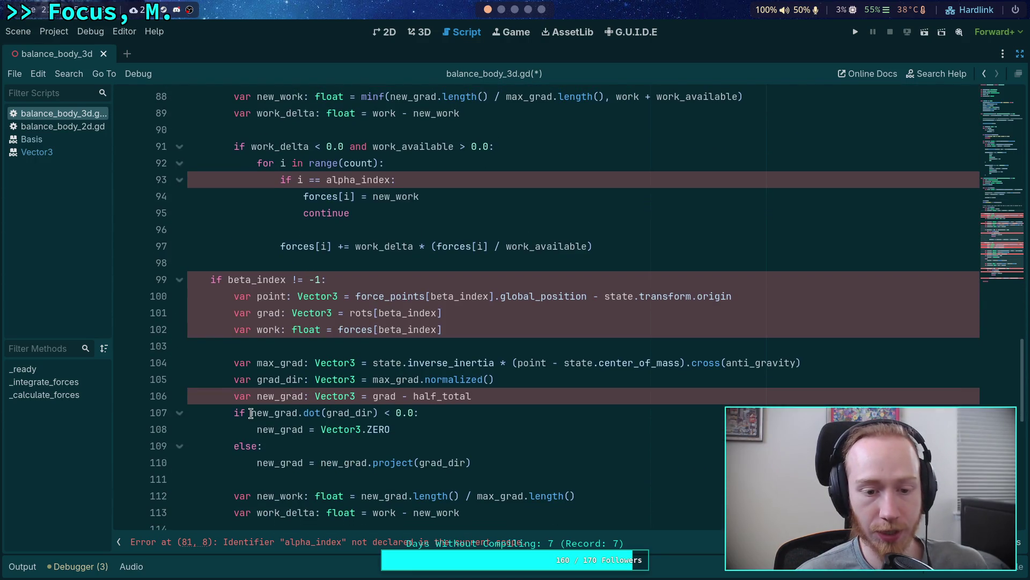
pyautogui.moveTo(234, 412); pyautogui.dragTo(513, 464)
pyautogui.rightClick(354, 434)
pyautogui.click(465, 413)
pyautogui.scroll(7, 464, 415)
pyautogui.scroll(-5, 464, 415)
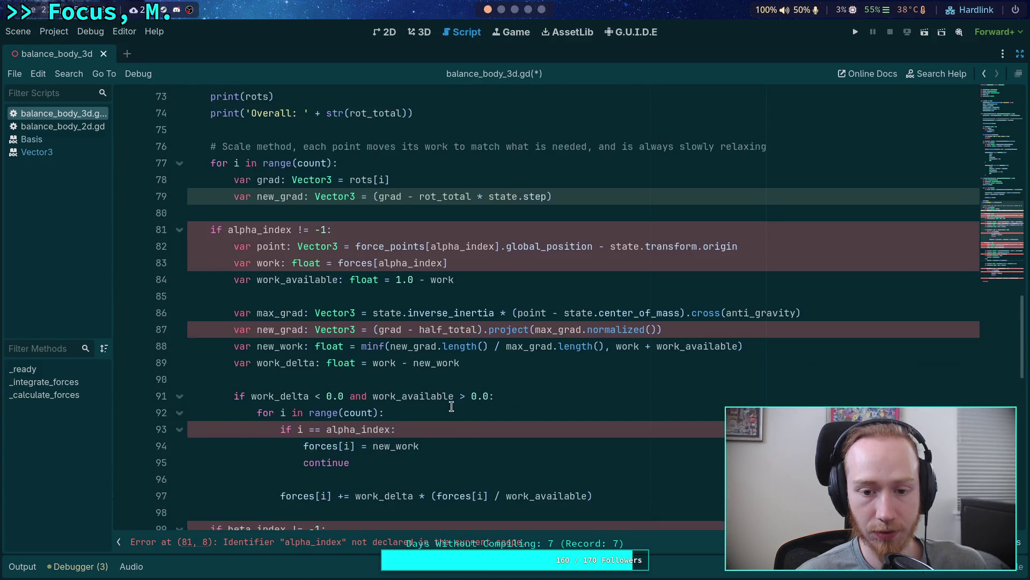
pyautogui.scroll(2, 450, 400)
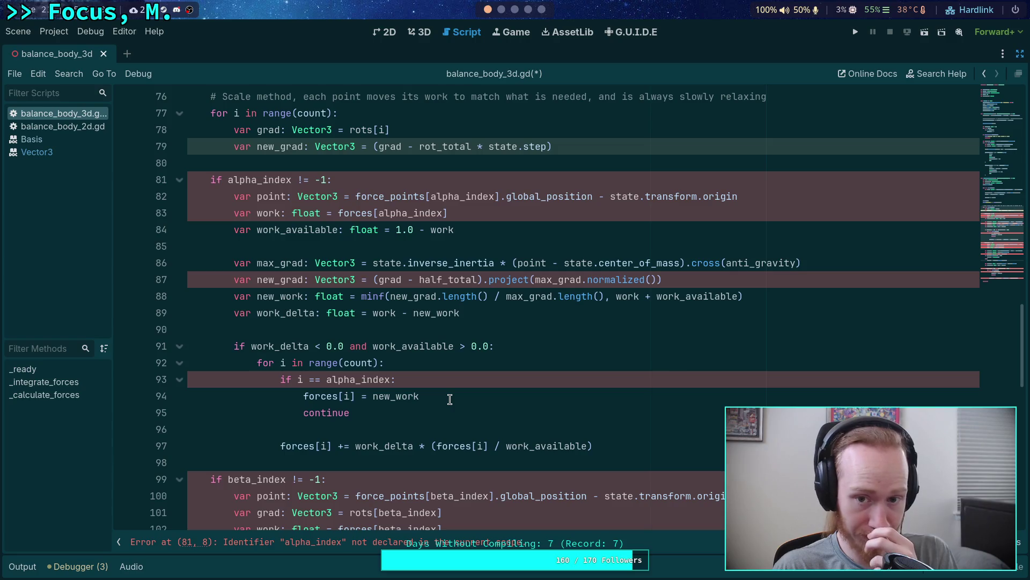
pyautogui.scroll(-4, 449, 399)
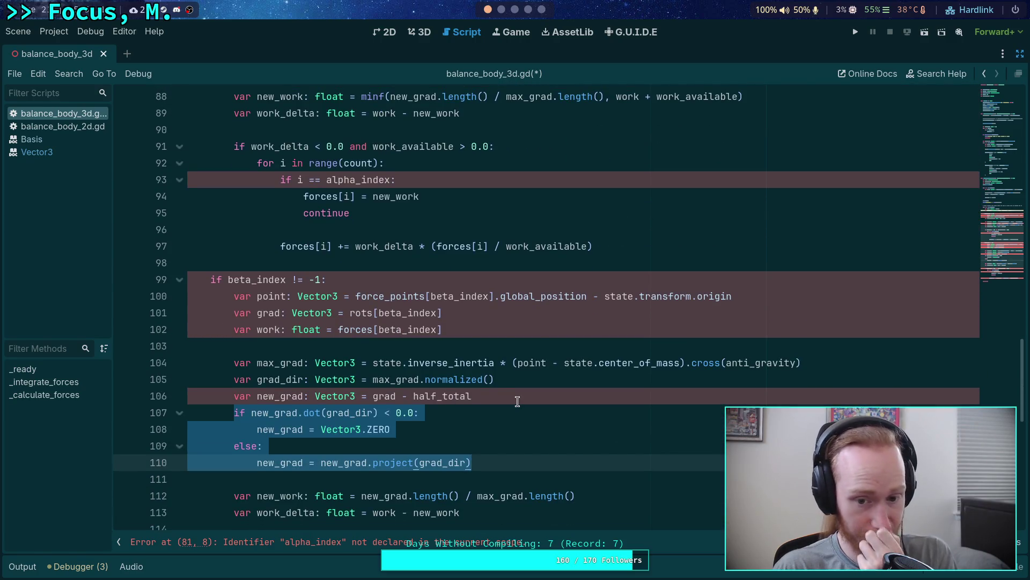
pyautogui.rightClick(342, 421)
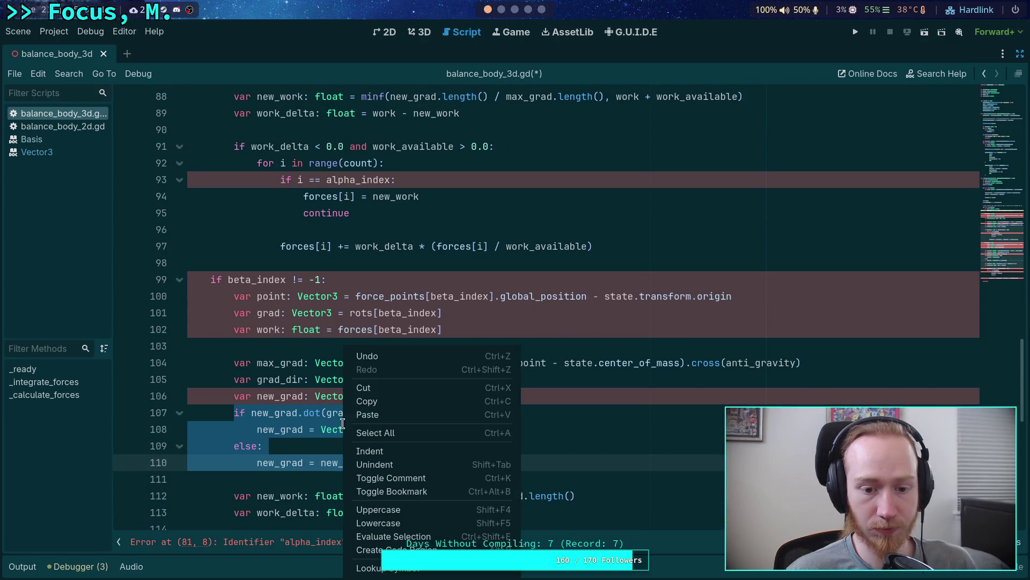
pyautogui.click(374, 396)
# Paste the check-and-project block into the loop below the new_grad line
pyautogui.click(600, 186)
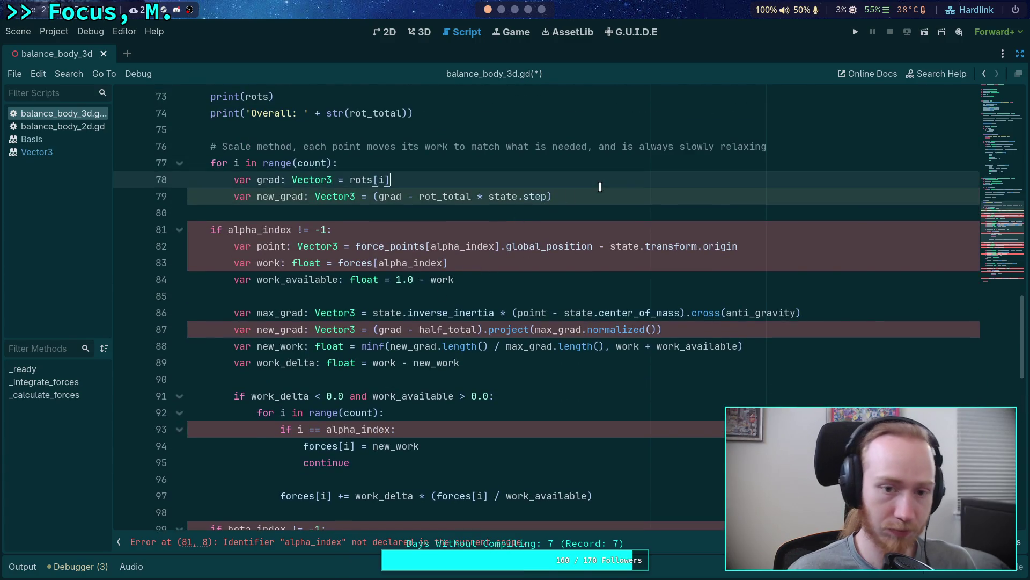
pyautogui.press('Down')
pyautogui.press('Down')
pyautogui.press('Return')
pyautogui.press('Return')
pyautogui.press('Up')
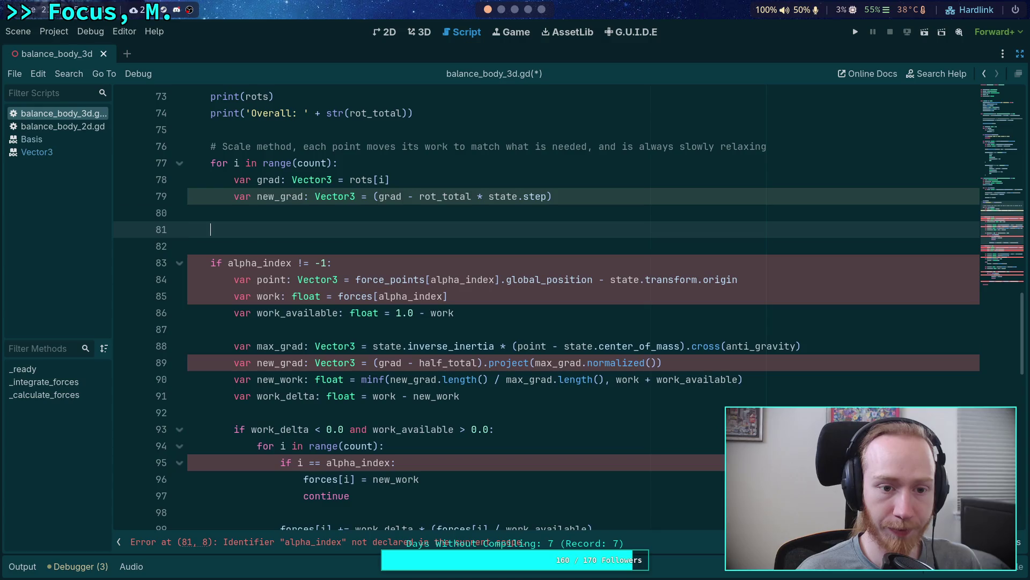
pyautogui.hotkey('ctrl', 'v')
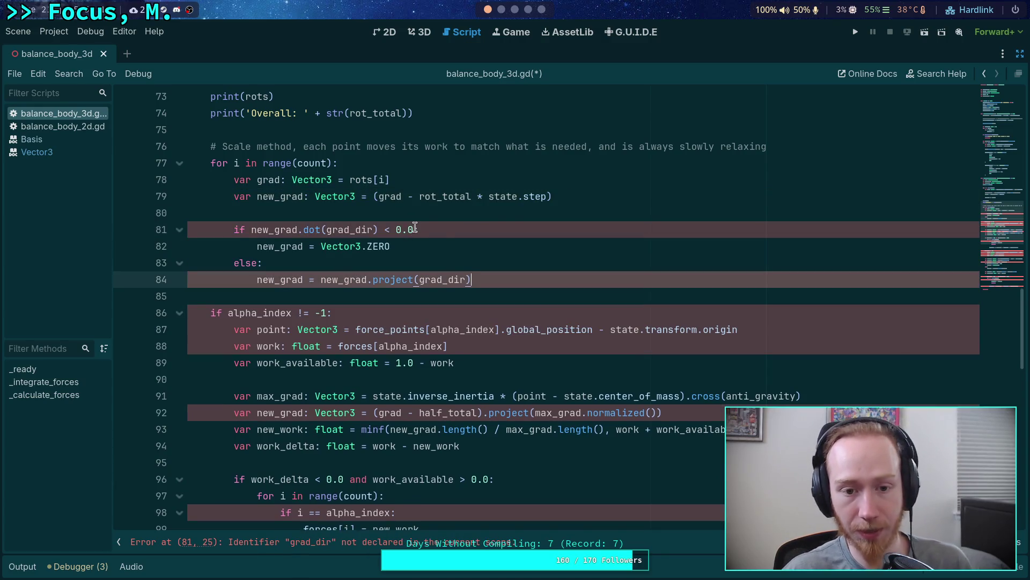
pyautogui.click(428, 218)
# Compare the pasted condition's grad_dir with how the beta block computes it
pyautogui.scroll(1, 311, 222)
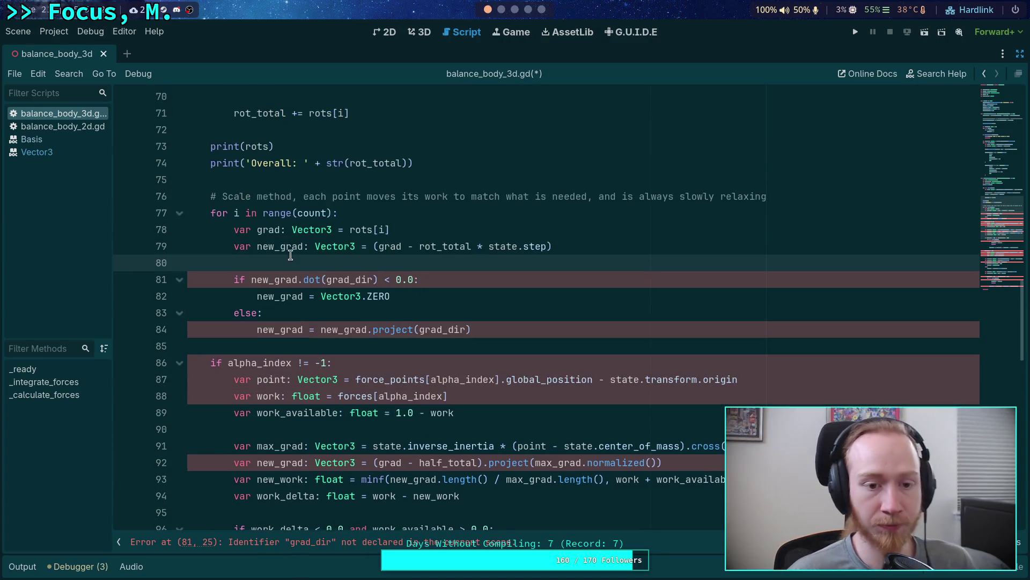
pyautogui.scroll(-3, 354, 274)
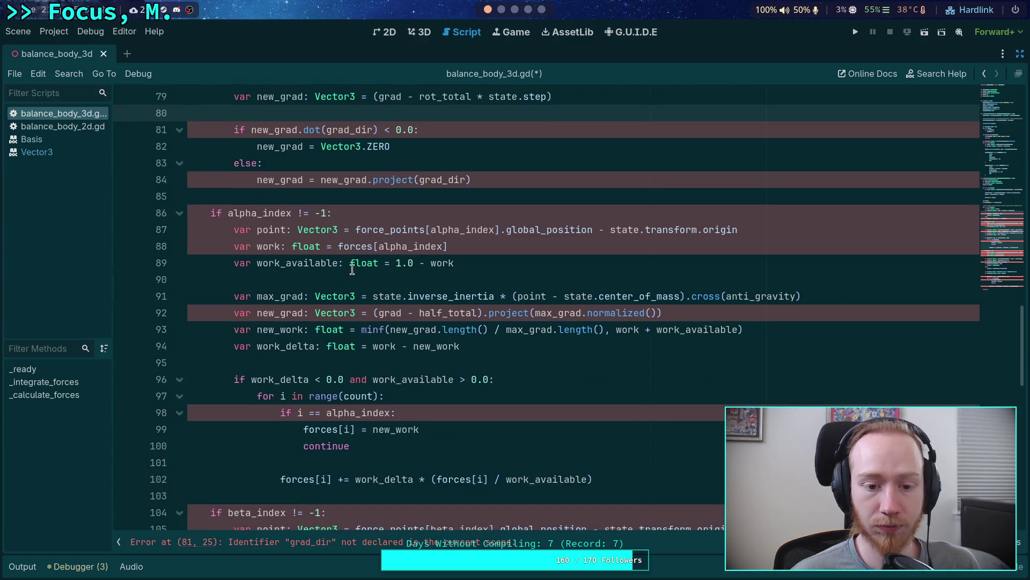
pyautogui.scroll(-4, 268, 252)
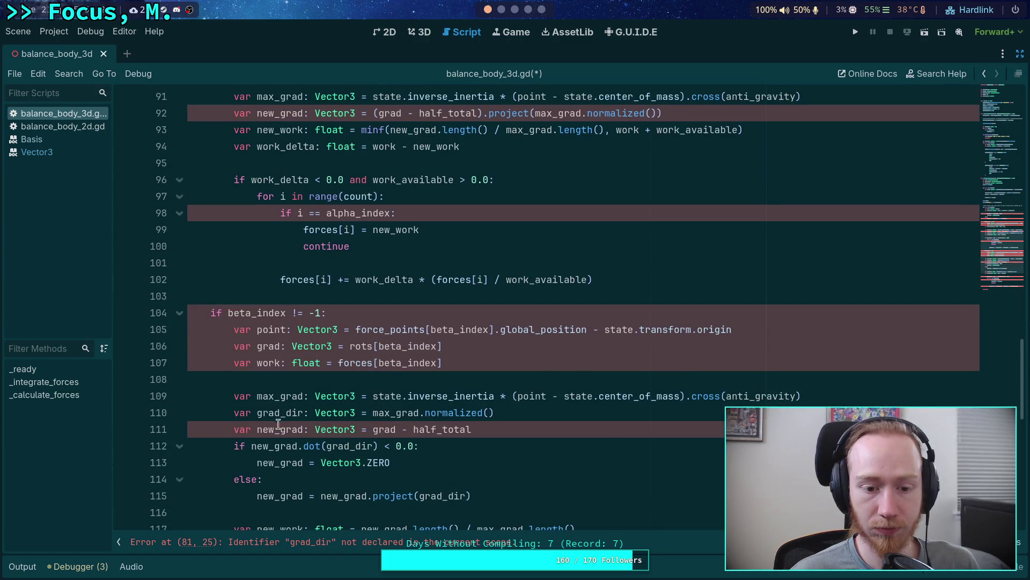
pyautogui.click(513, 413)
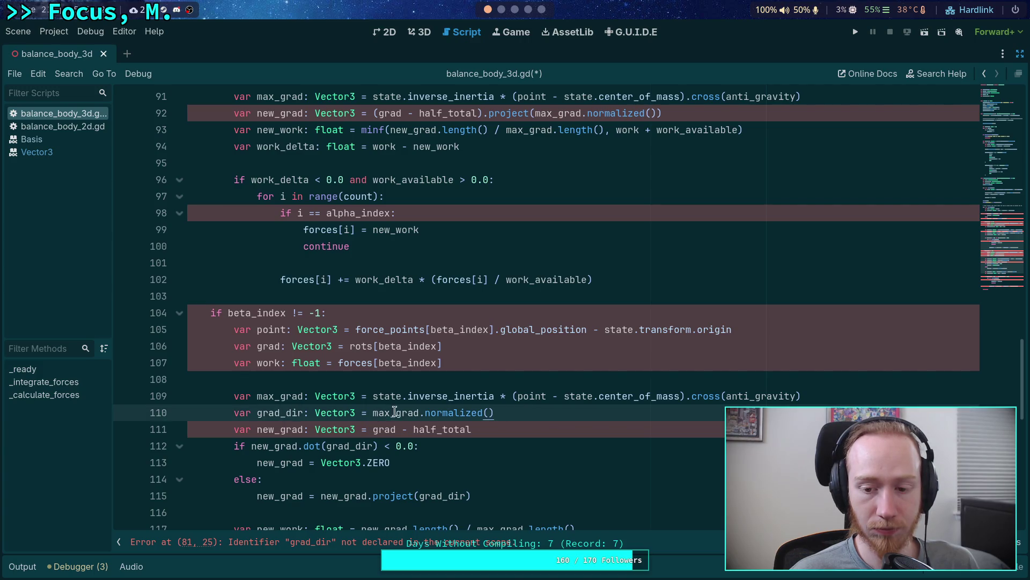
pyautogui.scroll(4, 327, 403)
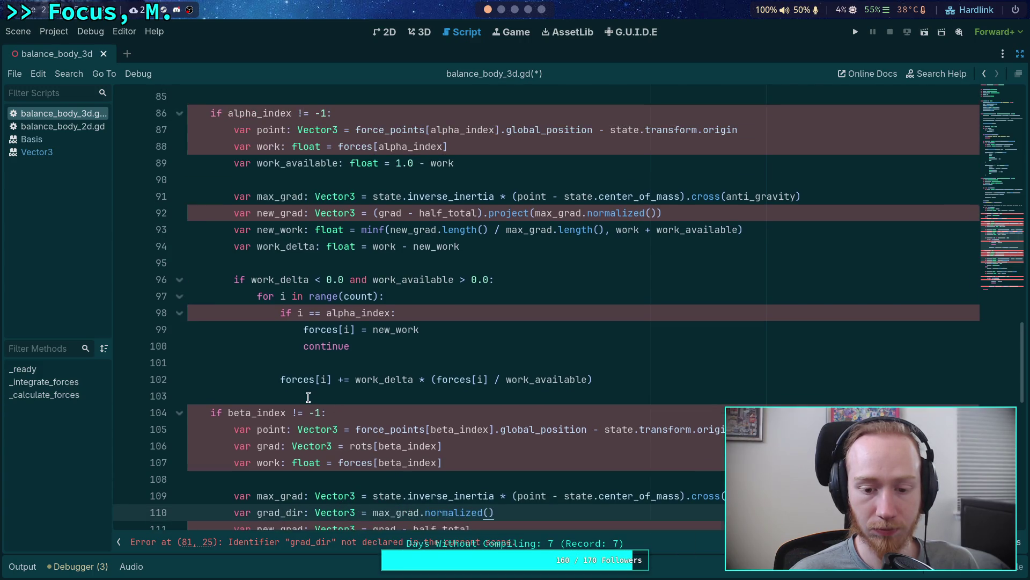
pyautogui.scroll(3, 308, 397)
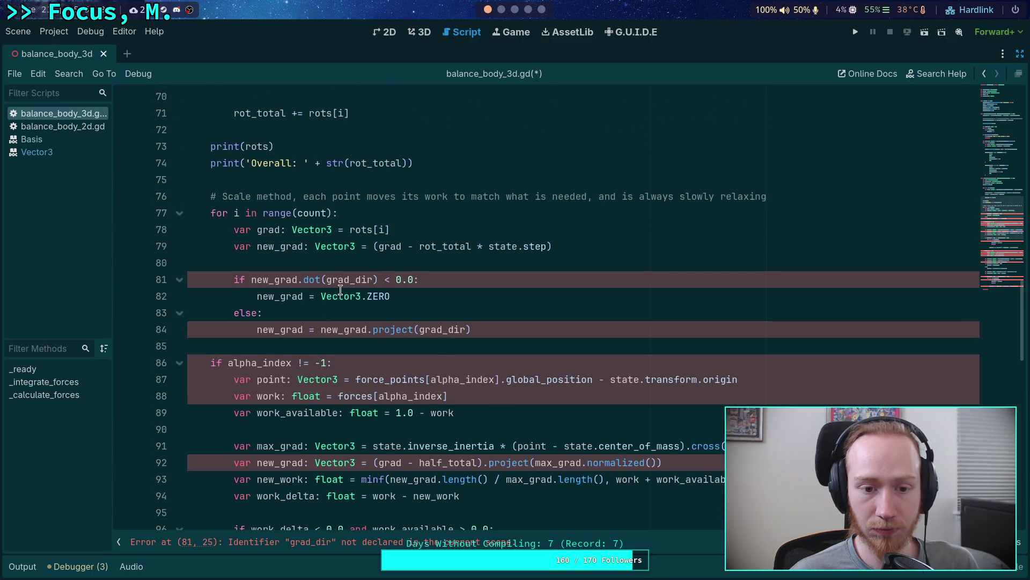
pyautogui.click(372, 278)
pyautogui.doubleClick(352, 279)
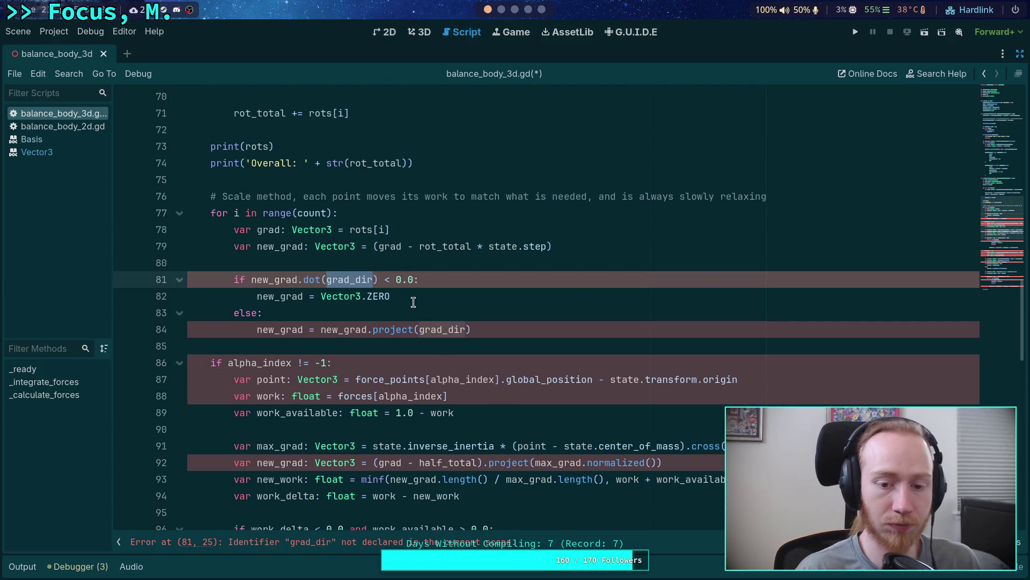
pyautogui.click(405, 261)
pyautogui.scroll(2, 450, 294)
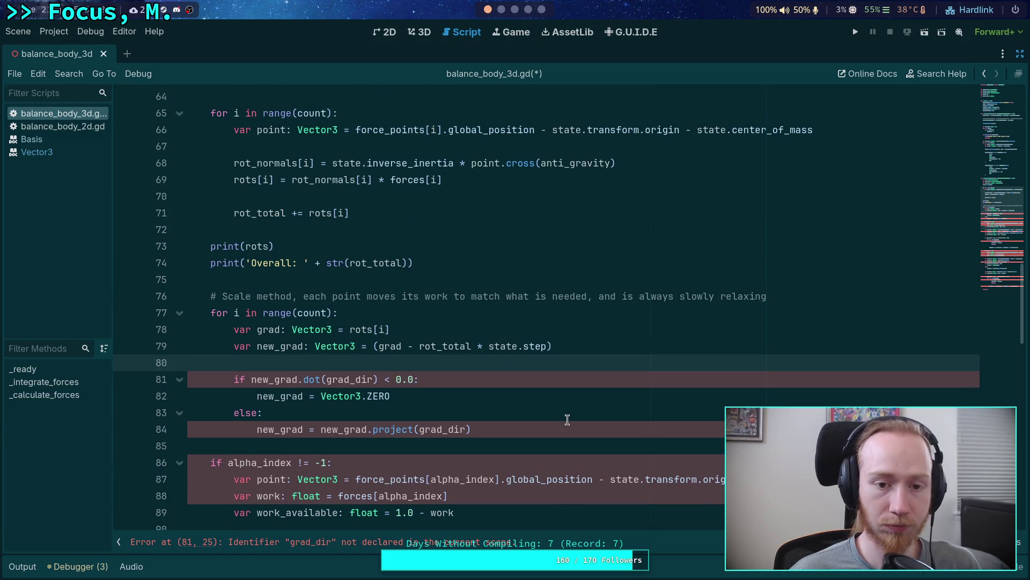
# Declare `var rot_norm: Vector3 = rot_normals[i].normalized()` above the pasted check
pyautogui.press('Return')
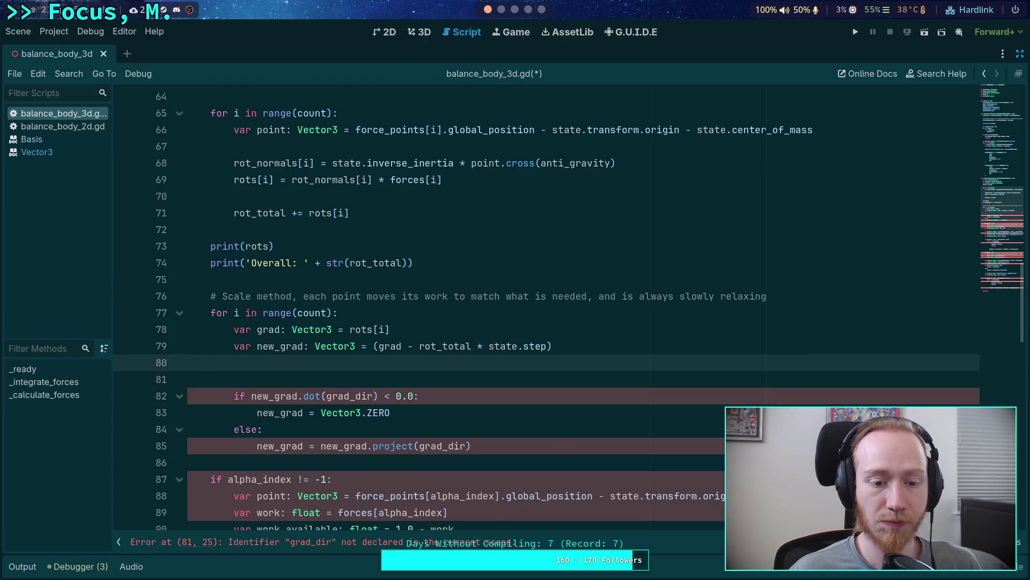
pyautogui.write('var ')
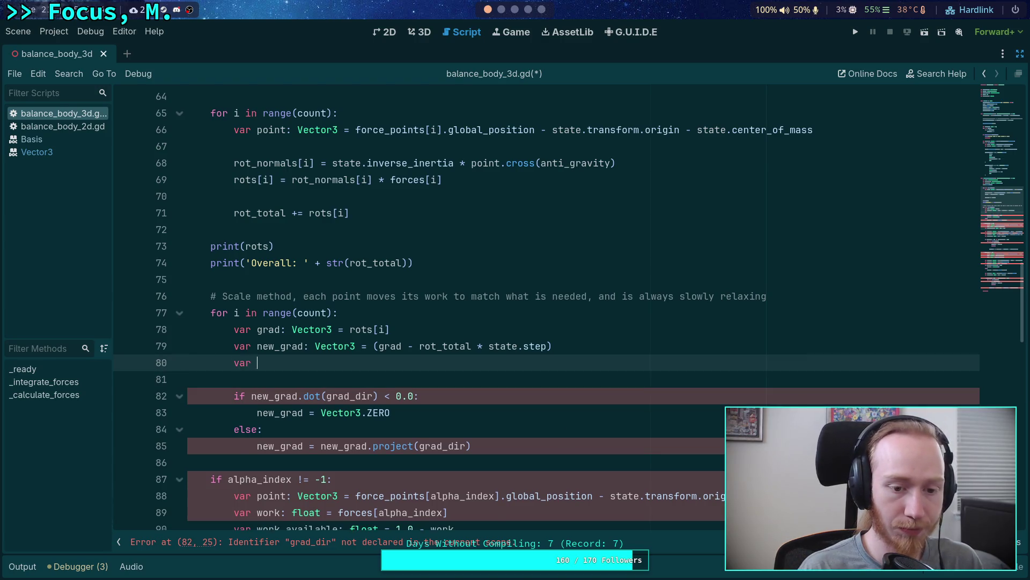
pyautogui.write('rot_n')
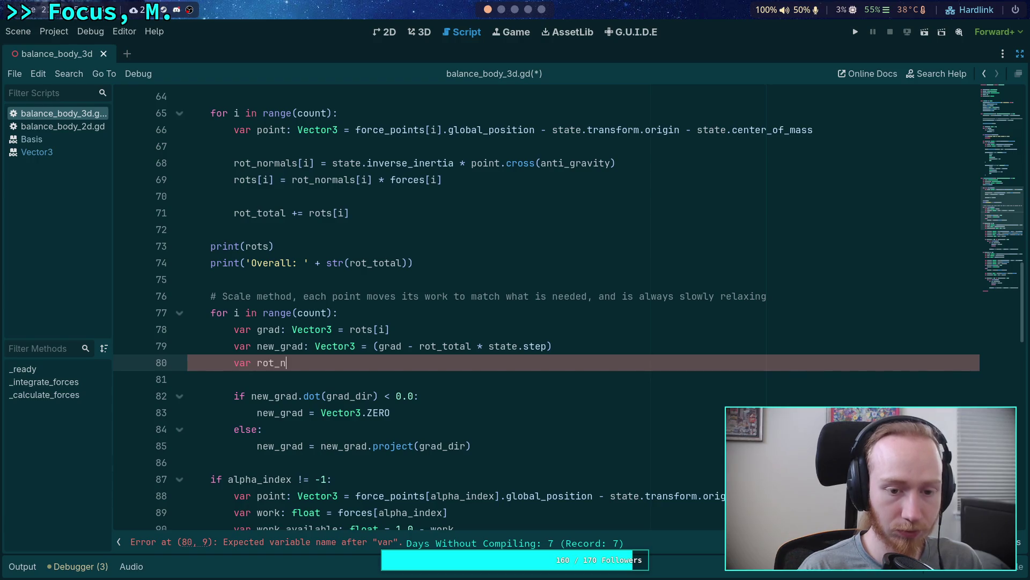
pyautogui.write('orm: Vector3 ')
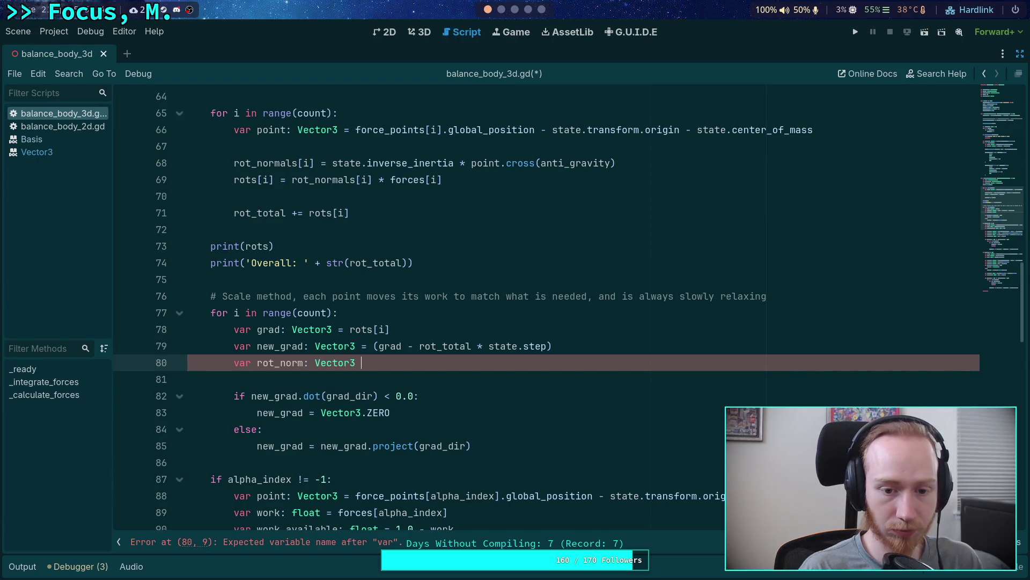
pyautogui.write('= rots')
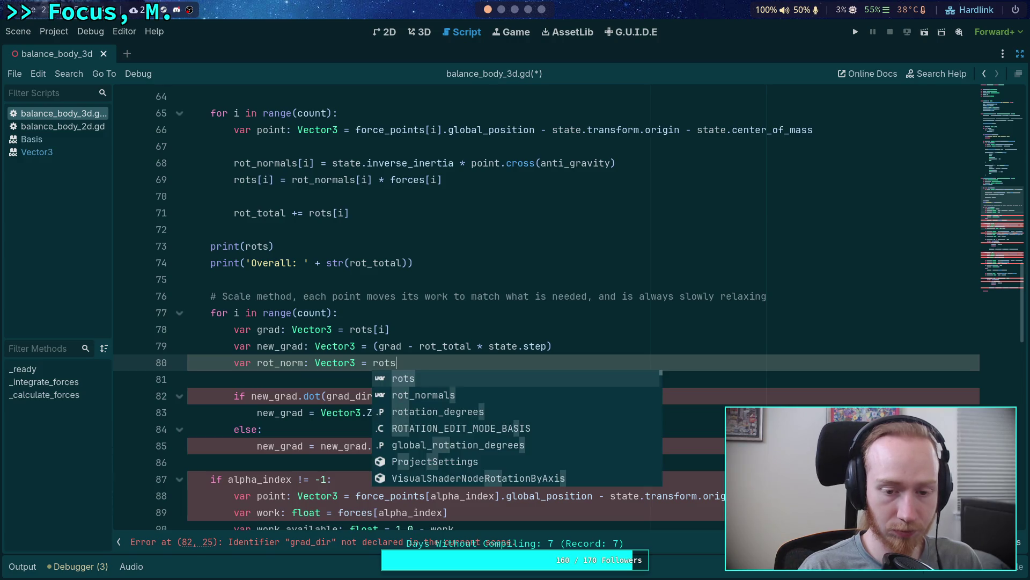
pyautogui.press('Down')
pyautogui.press('Down')
pyautogui.press('Return')
pyautogui.write('[i')
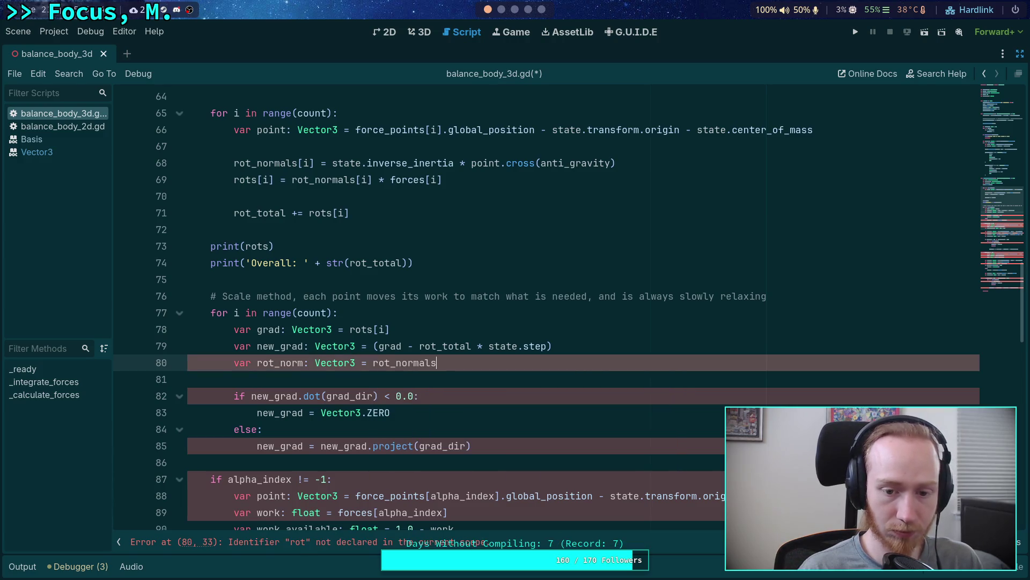
pyautogui.write(']')
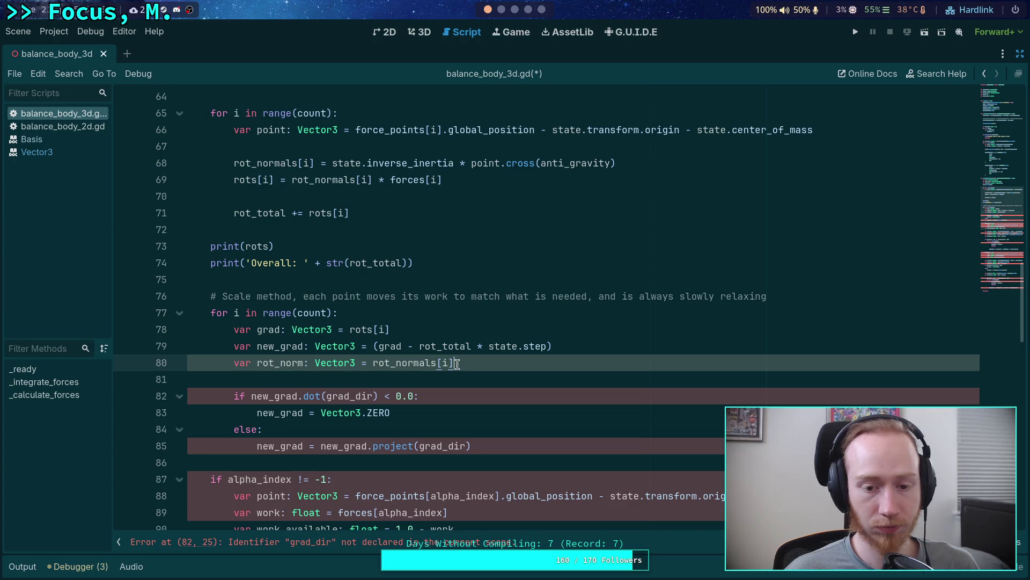
pyautogui.write('.norm')
pyautogui.press('Return')
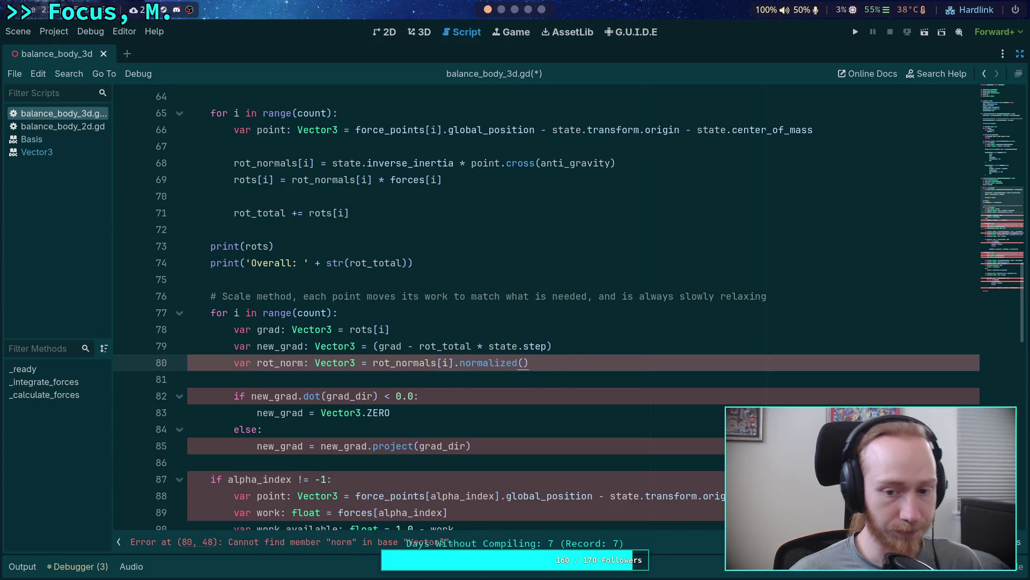
# Rename rot_norm to grad_dir and review the zero and projection branches
pyautogui.doubleClick(350, 396)
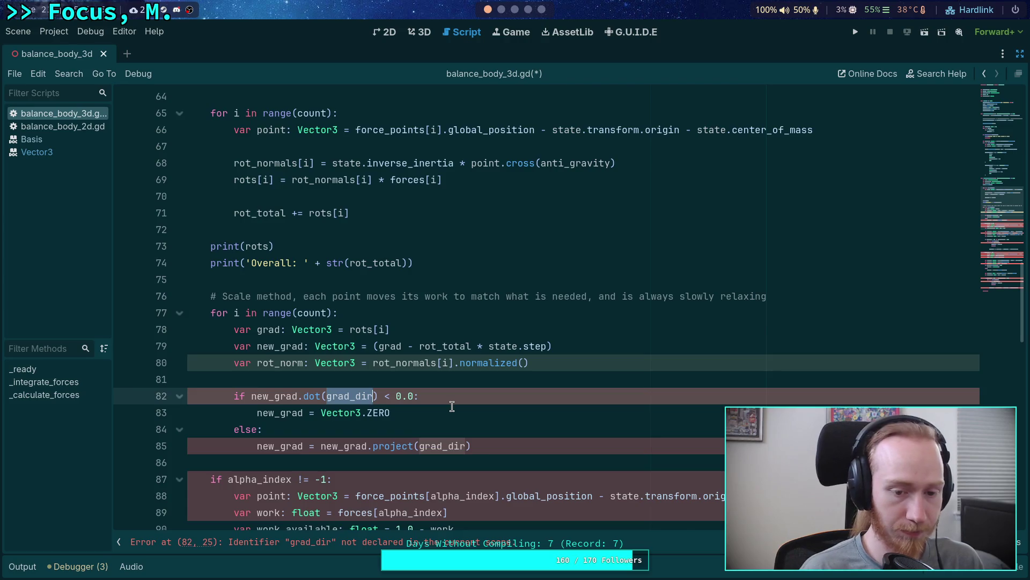
pyautogui.doubleClick(274, 363)
pyautogui.write('grad_')
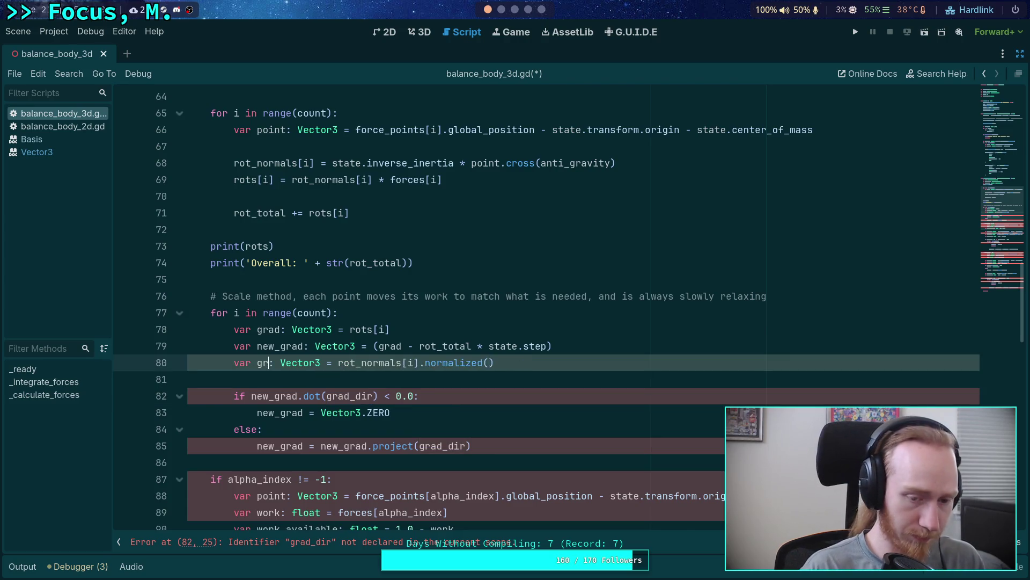
pyautogui.write('dir')
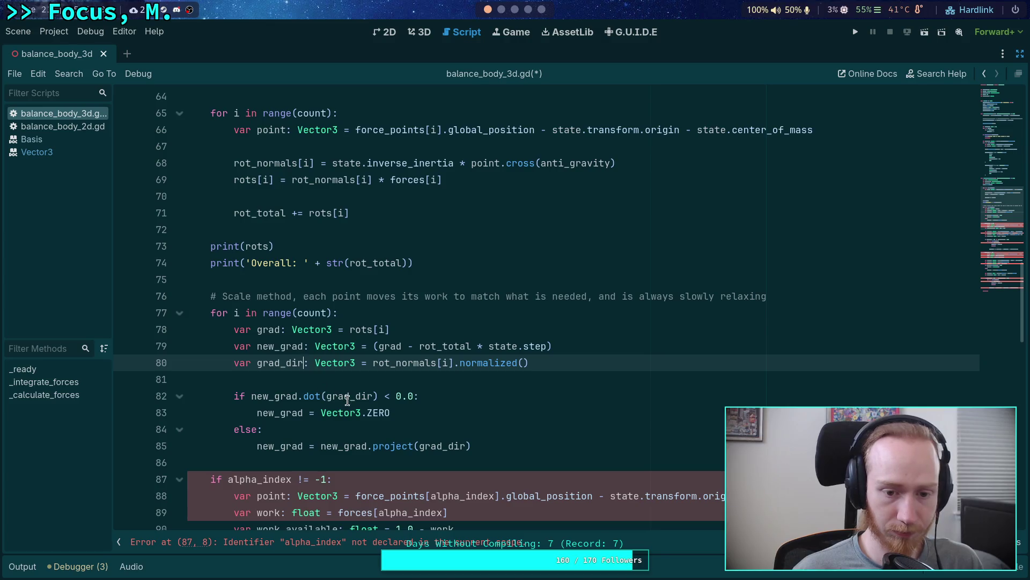
pyautogui.click(567, 450)
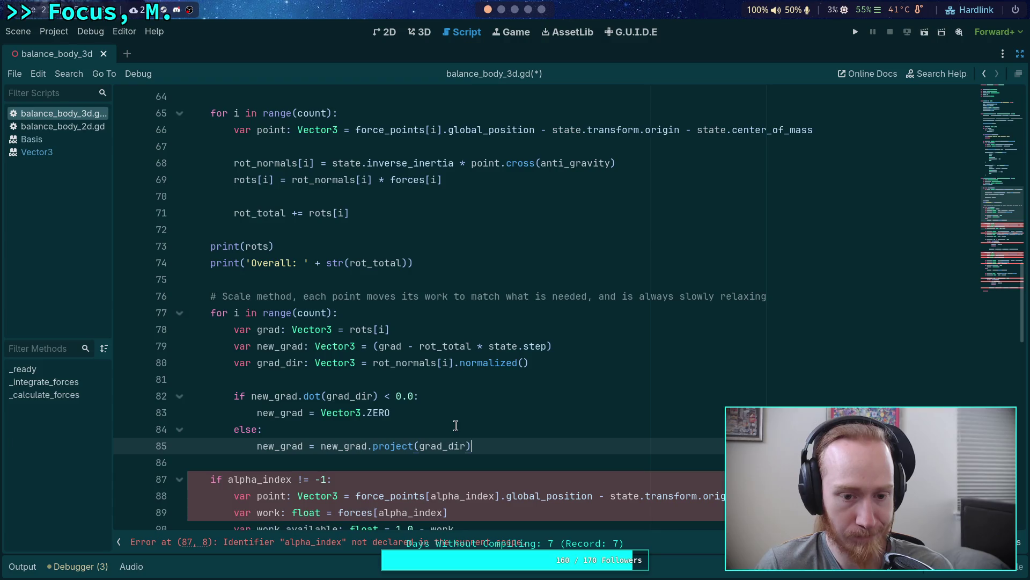
pyautogui.click(412, 411)
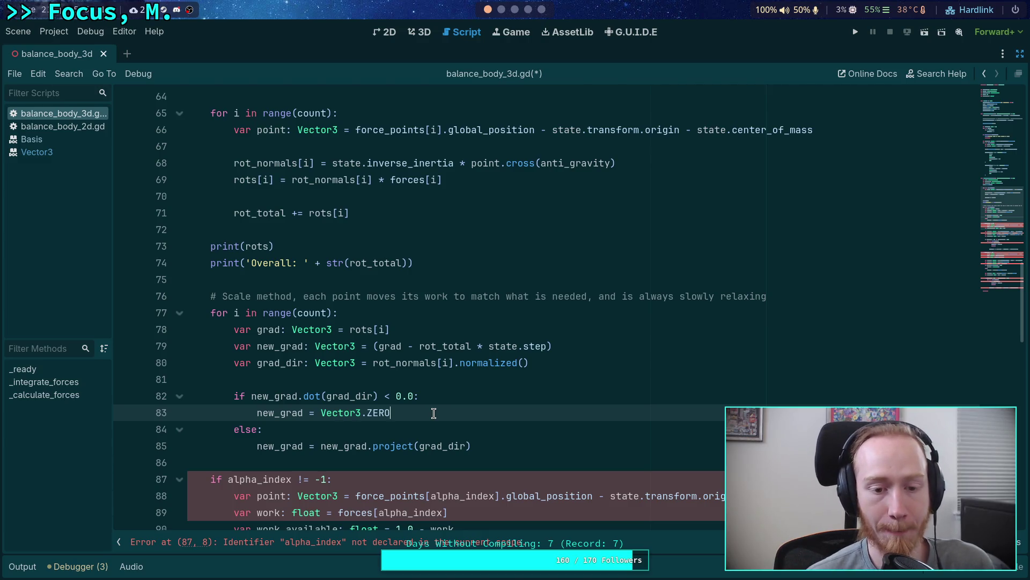
pyautogui.click(532, 445)
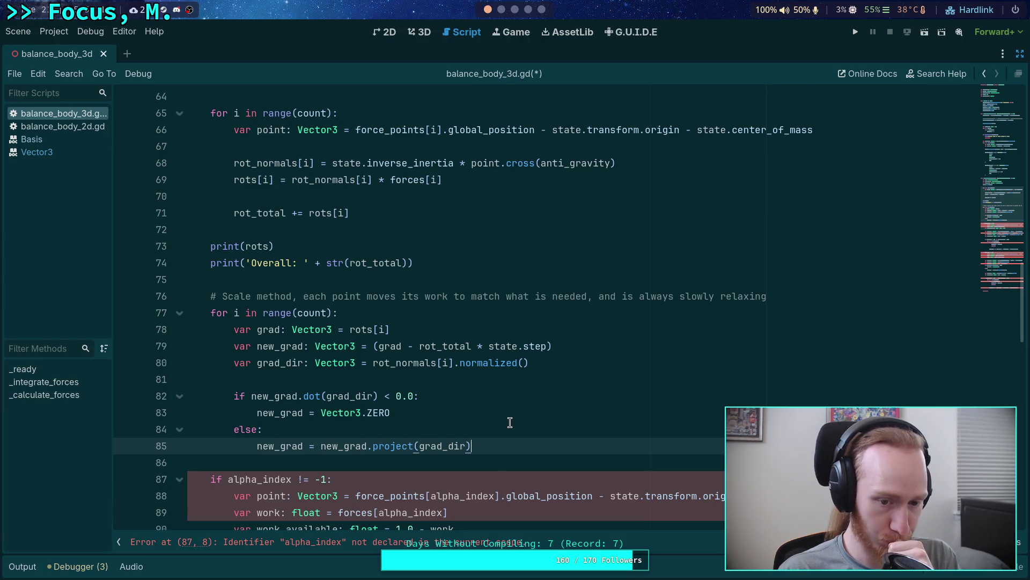
# Move the new_work line from the beta block up into the scale loop
pyautogui.scroll(-1, 510, 422)
pyautogui.scroll(-3, 510, 422)
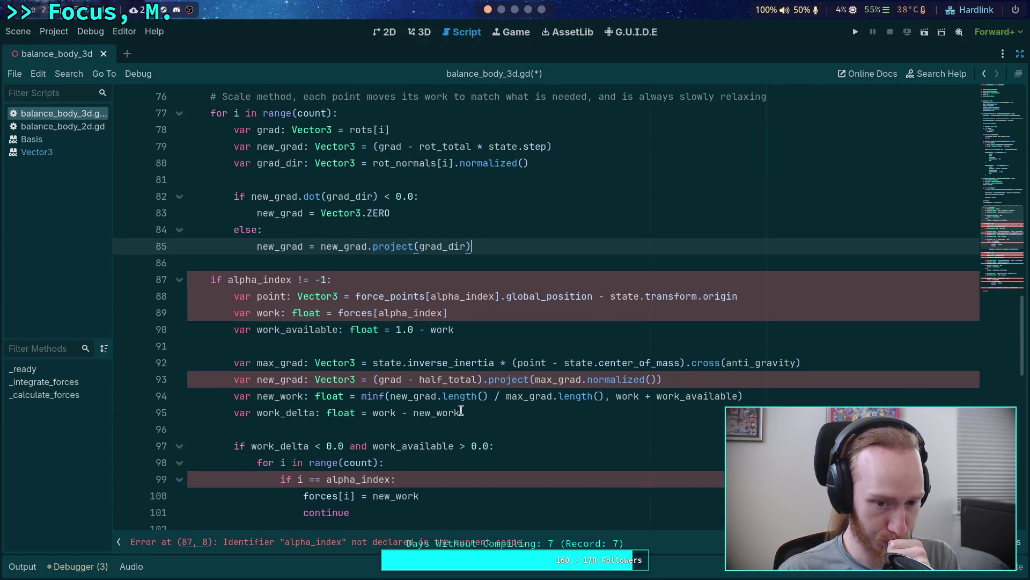
pyautogui.scroll(-6, 540, 386)
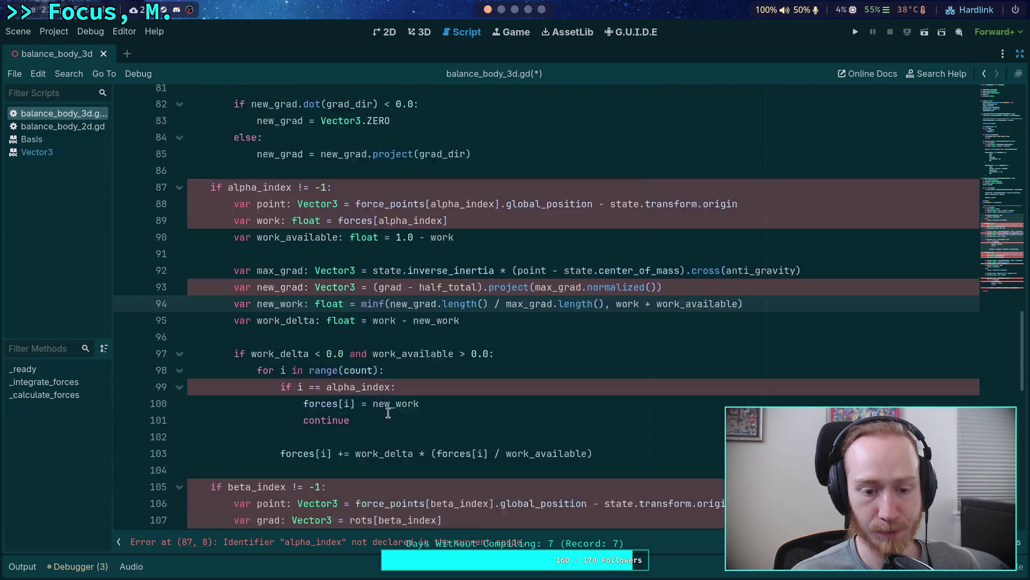
pyautogui.scroll(-1, 289, 408)
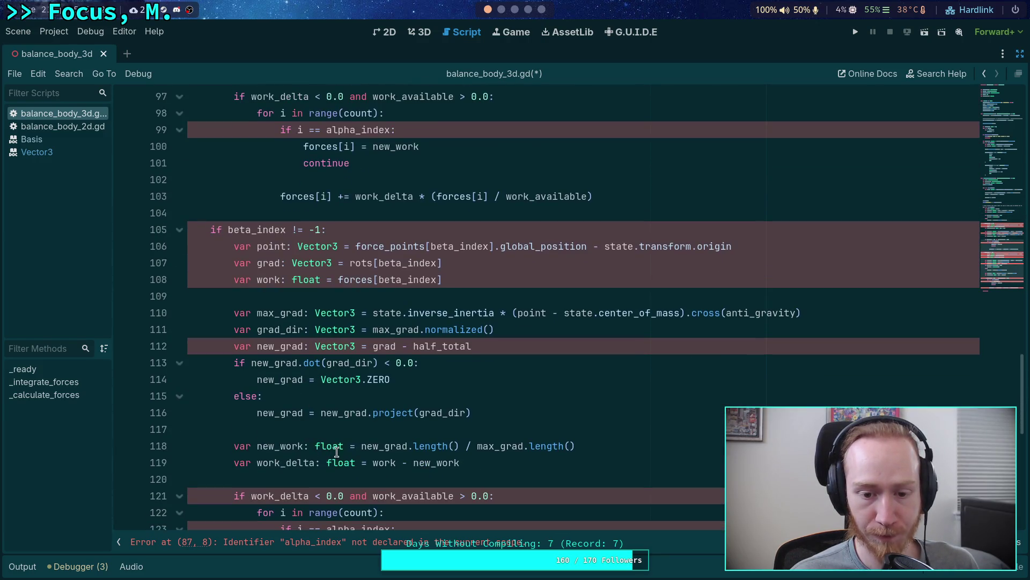
pyautogui.scroll(2, 453, 440)
pyautogui.scroll(2, 455, 440)
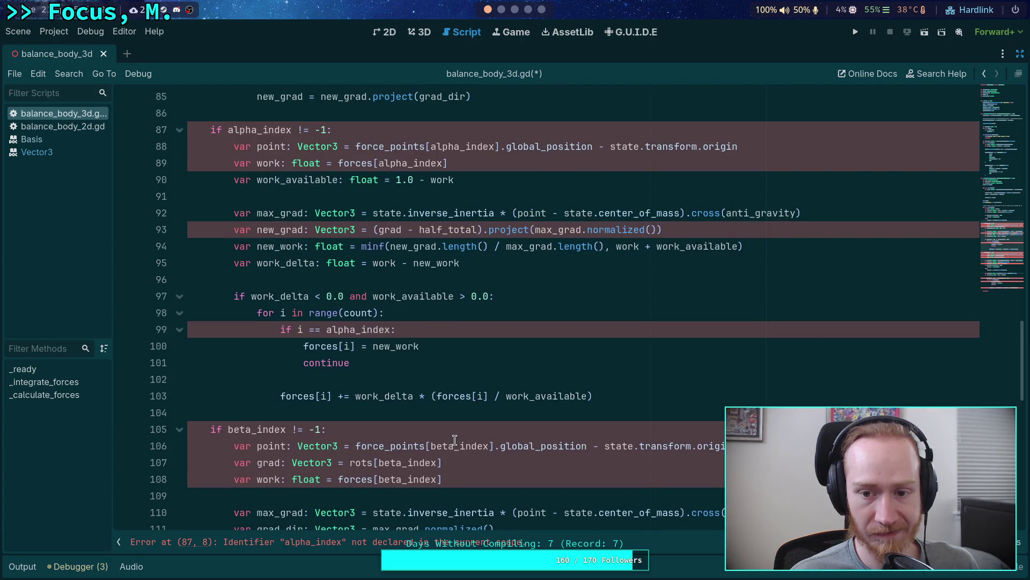
pyautogui.scroll(-4, 454, 440)
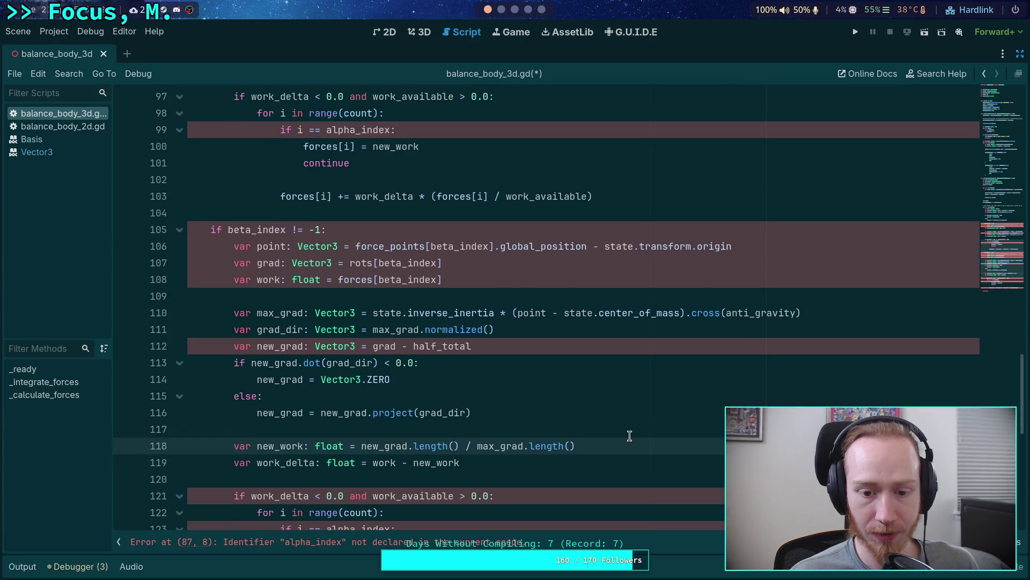
pyautogui.hotkey('alt', 'Up')
pyautogui.hotkey('alt', 'Up')
pyautogui.hotkey('alt', 'Up')
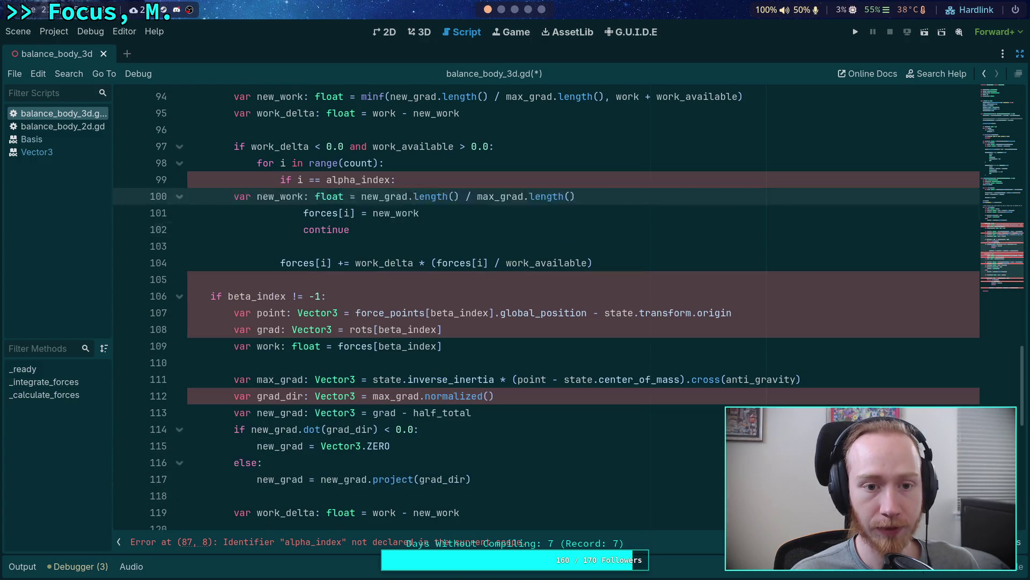
pyautogui.hotkey('alt', 'Up')
pyautogui.hotkey('alt', 'Up')
pyautogui.hotkey('alt', 'Up')
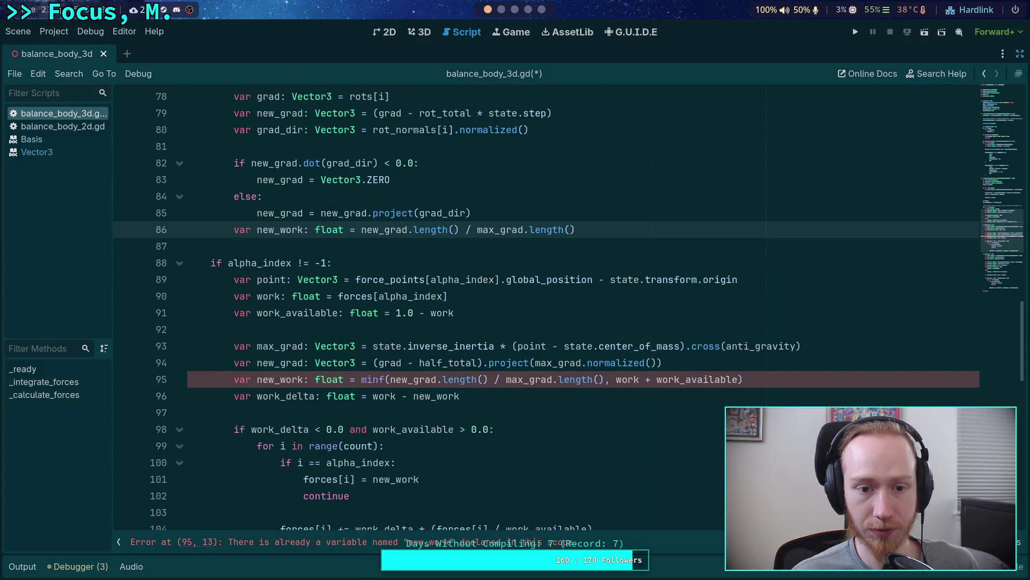
# Add a blank line above new_work and inspect its undeclared max_grad reference
pyautogui.click(522, 212)
pyautogui.press('Return')
pyautogui.scroll(2, 483, 290)
pyautogui.doubleClick(486, 346)
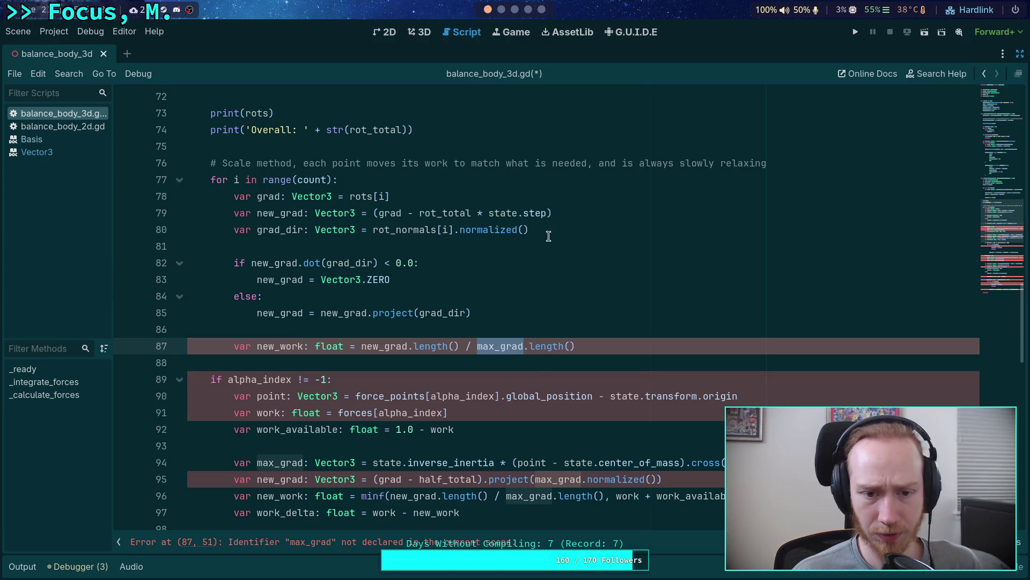
pyautogui.scroll(1, 542, 236)
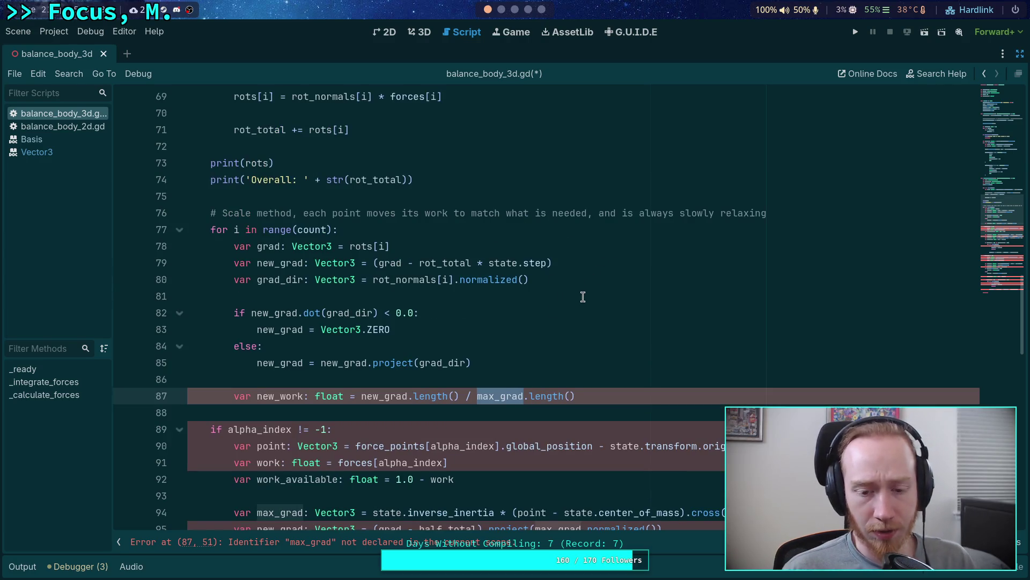
pyautogui.click(597, 265)
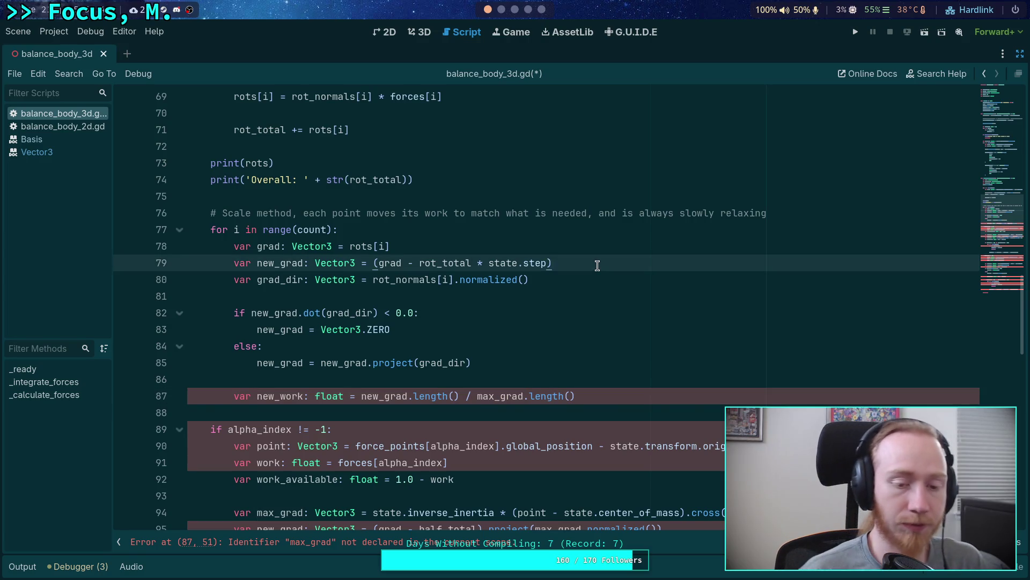
# Insert `var max_grad_length: float = rot_normals[i].length()` after the new_grad line
pyautogui.press('Return')
pyautogui.write('var ')
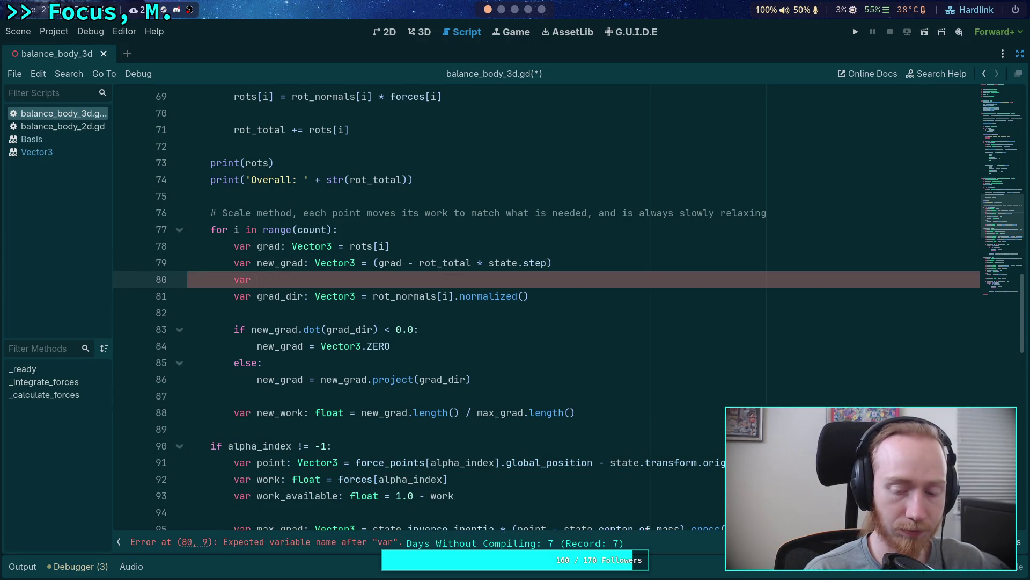
pyautogui.write('max_')
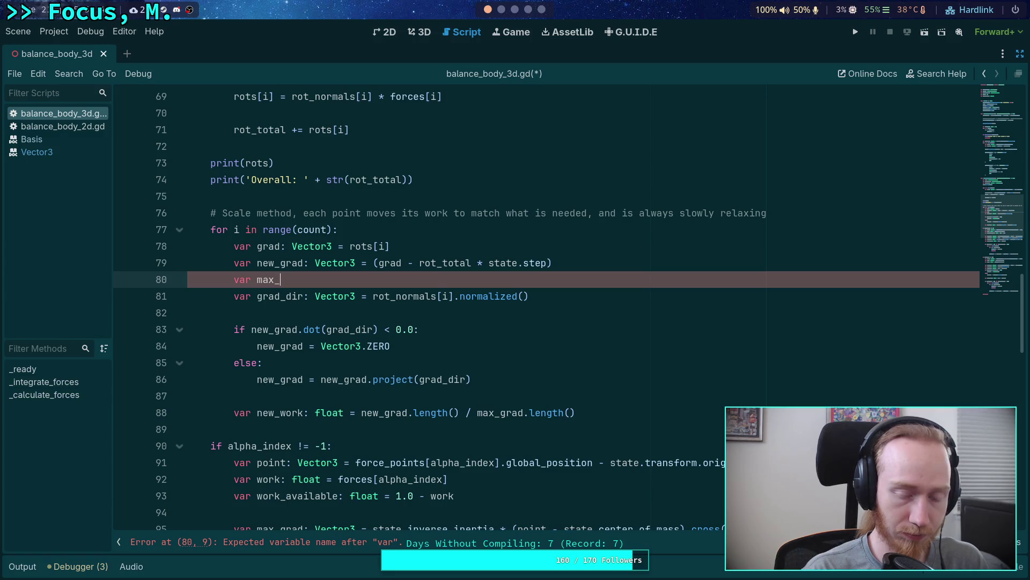
pyautogui.write('grad_len')
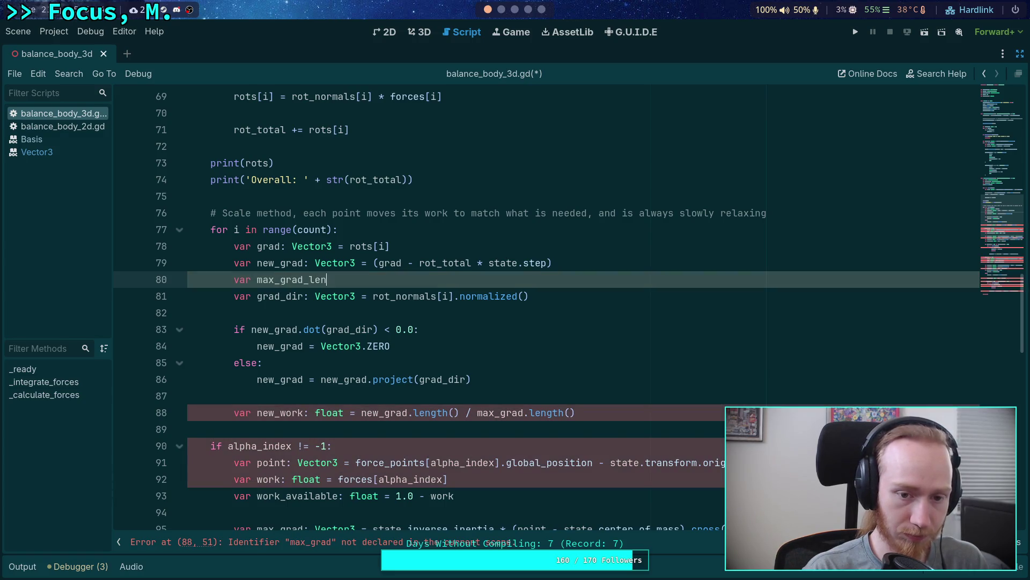
pyautogui.write('gth: float = ')
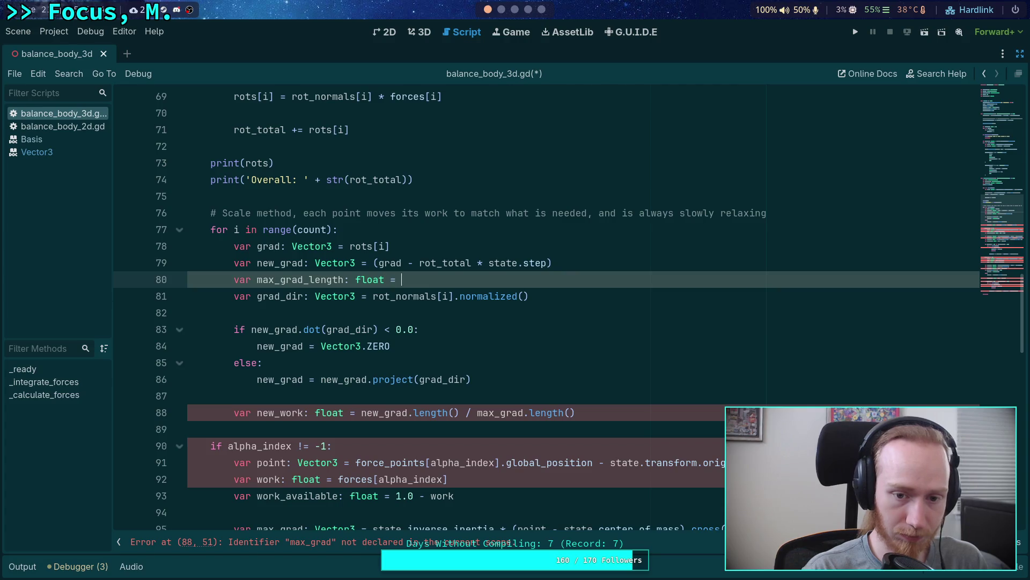
pyautogui.write('rot_normals[i].leng')
pyautogui.press('Return')
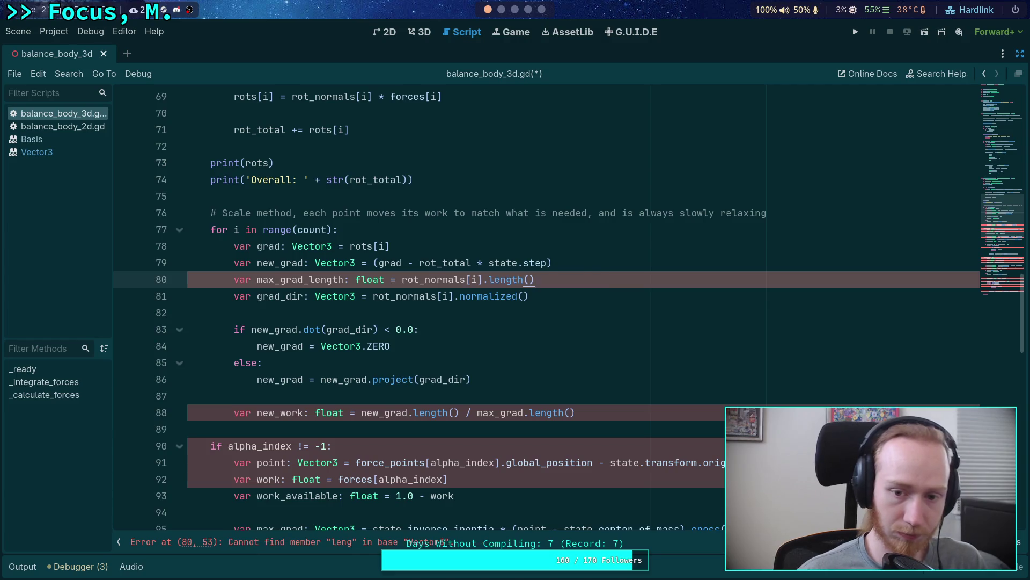
pyautogui.click(556, 299)
pyautogui.click(609, 283)
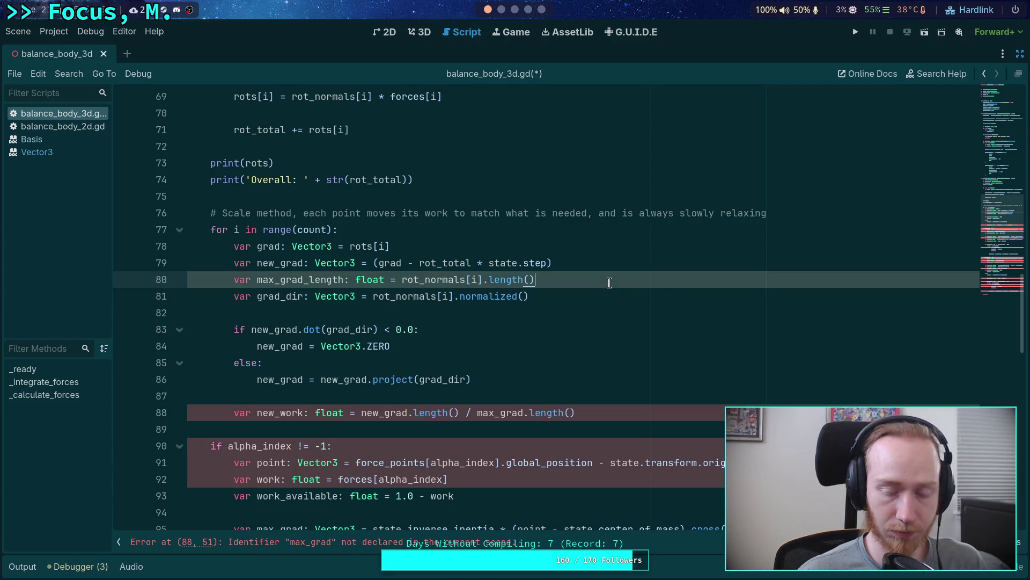
# Add `if is_zero_approx(max_grad_length): continue`, then select grad_dir's .normalized() call
pyautogui.press('Return')
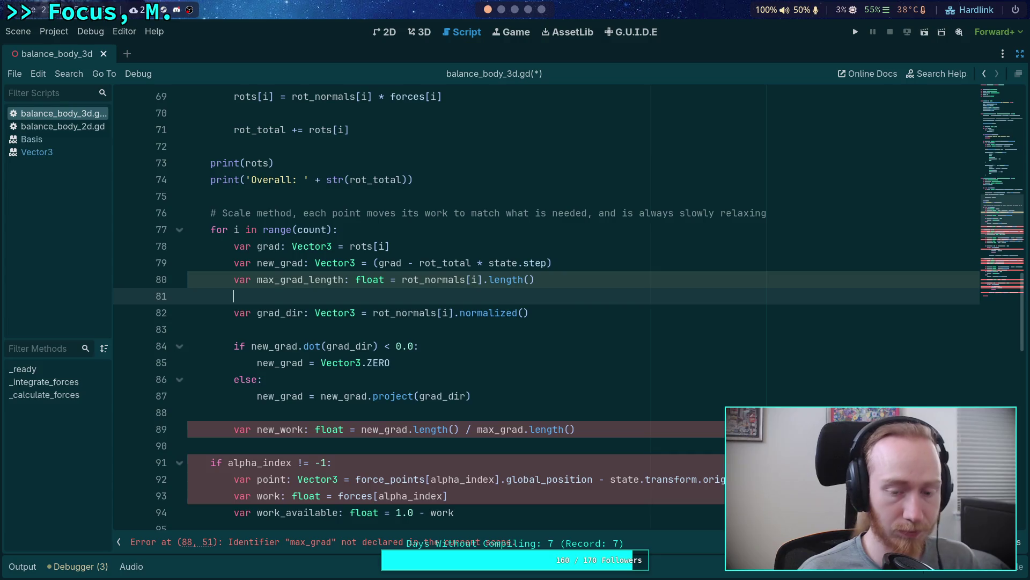
pyautogui.press('Return')
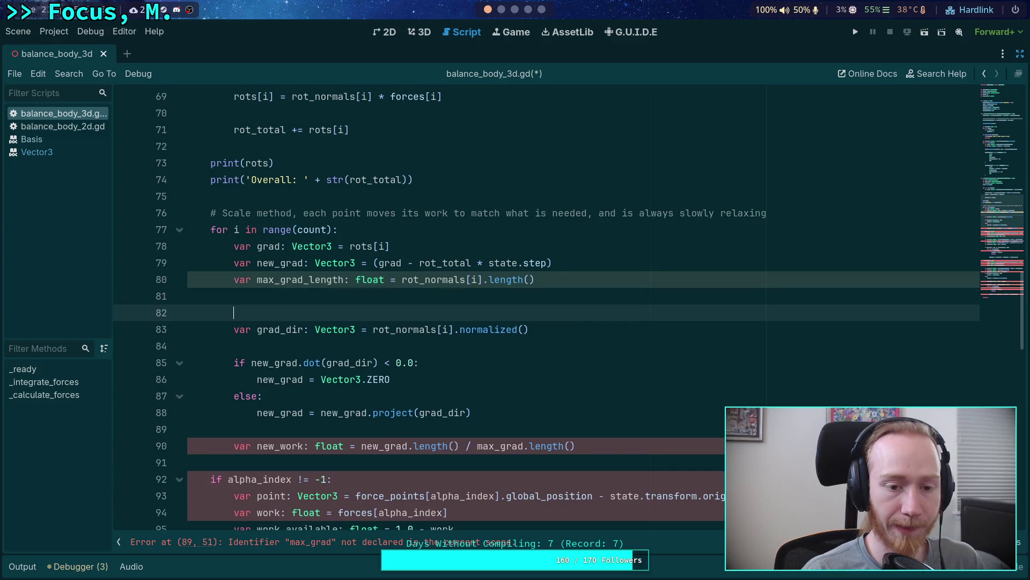
pyautogui.write('if')
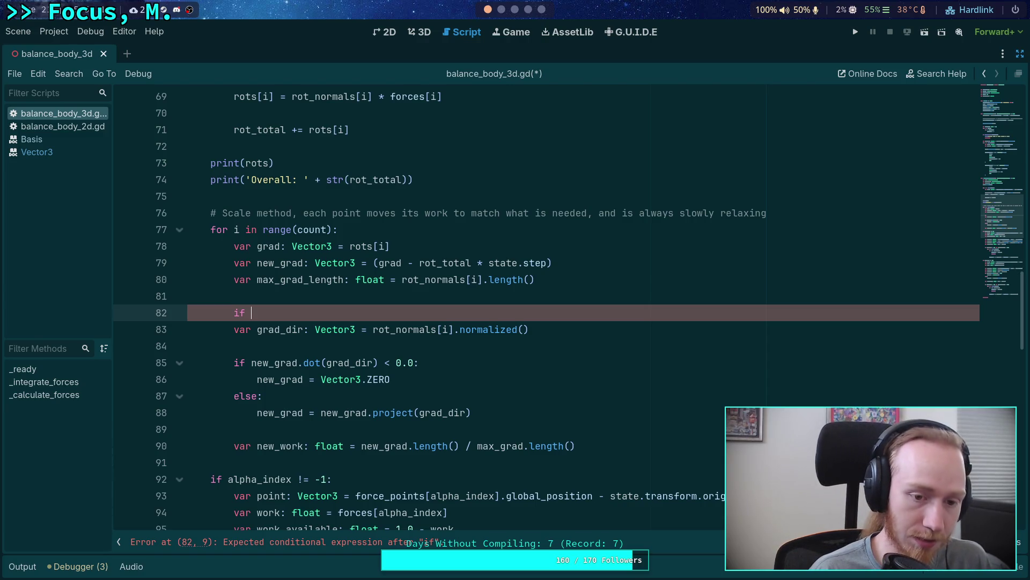
pyautogui.write('max_')
pyautogui.press('Return')
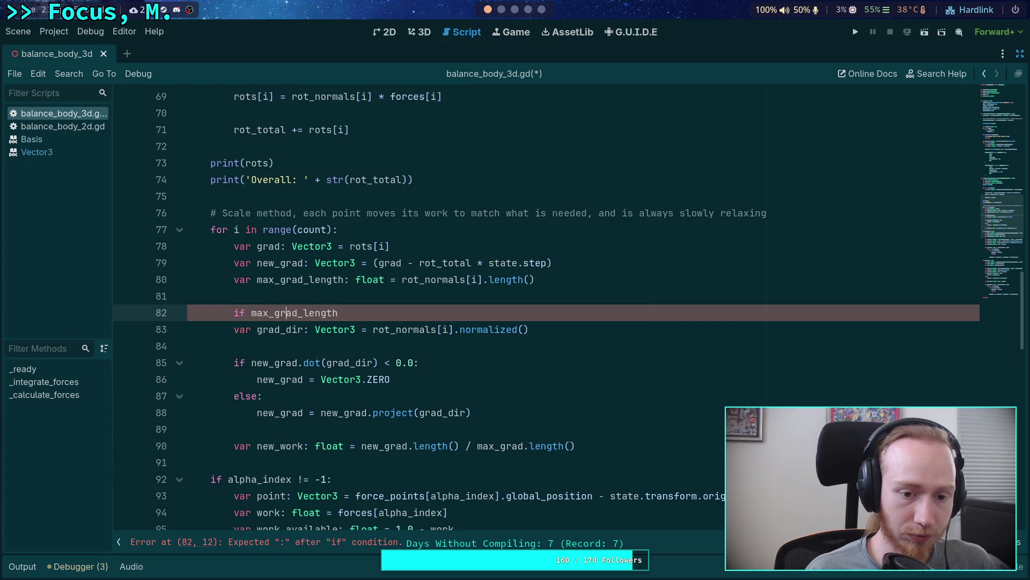
pyautogui.write('is_ze')
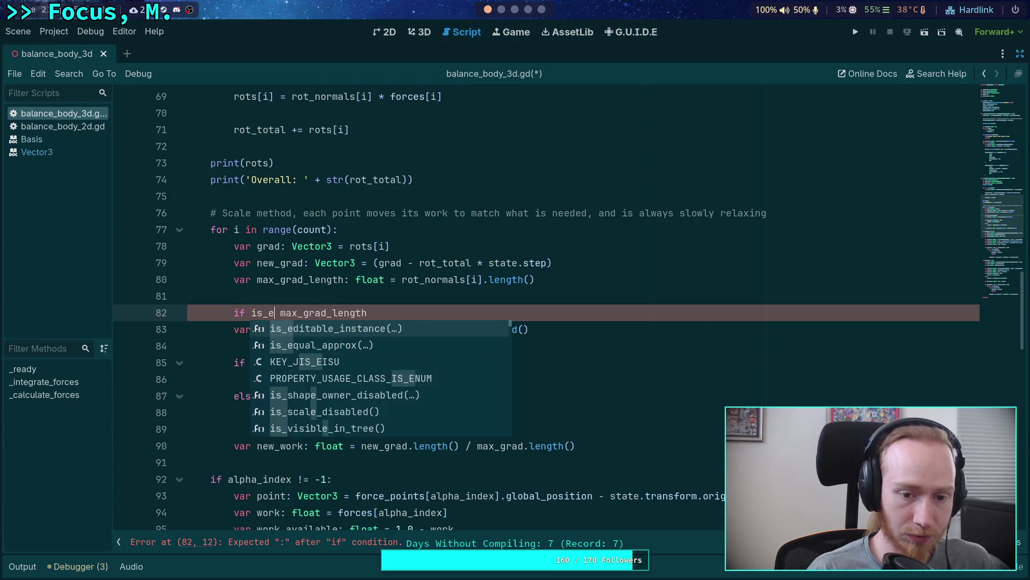
pyautogui.press('Return')
pyautogui.press('Delete')
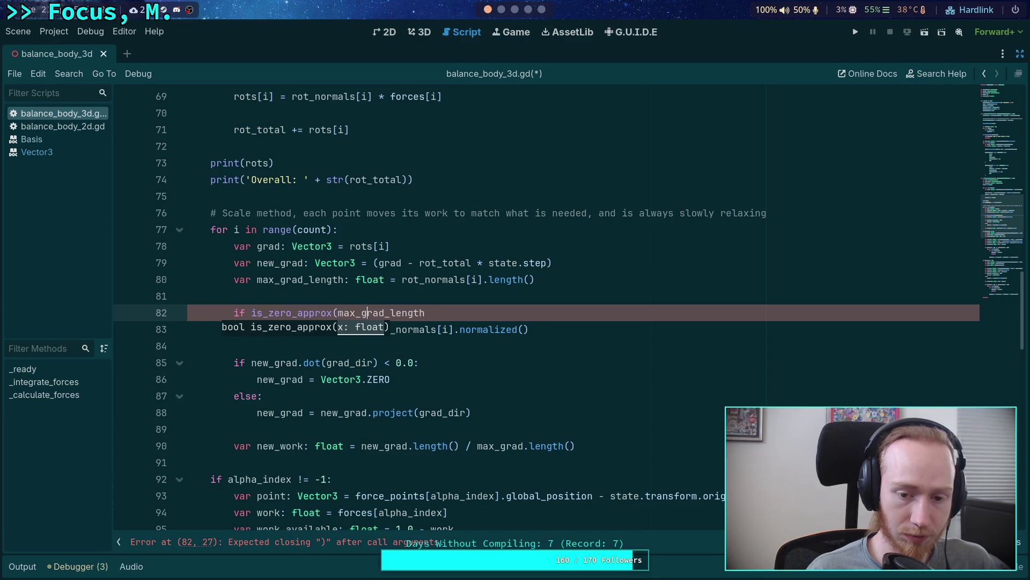
pyautogui.write('):')
pyautogui.press('Return')
pyautogui.write('continue')
pyautogui.press('Return')
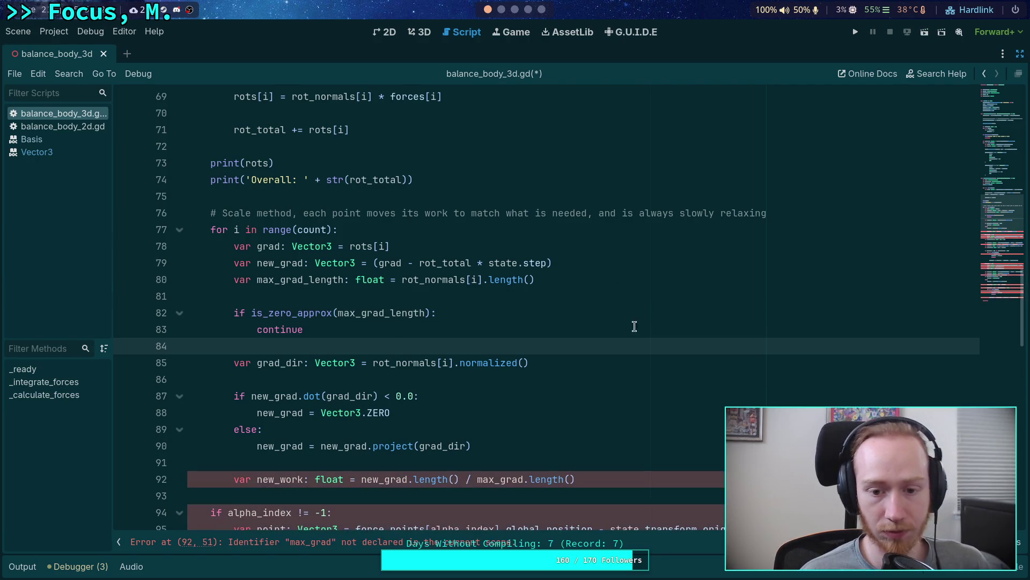
pyautogui.moveTo(455, 362); pyautogui.dragTo(554, 362)
# Divide rot_normals[i] by max_grad_length for grad_dir and use max_grad_length in new_work
pyautogui.write('/ max_gr')
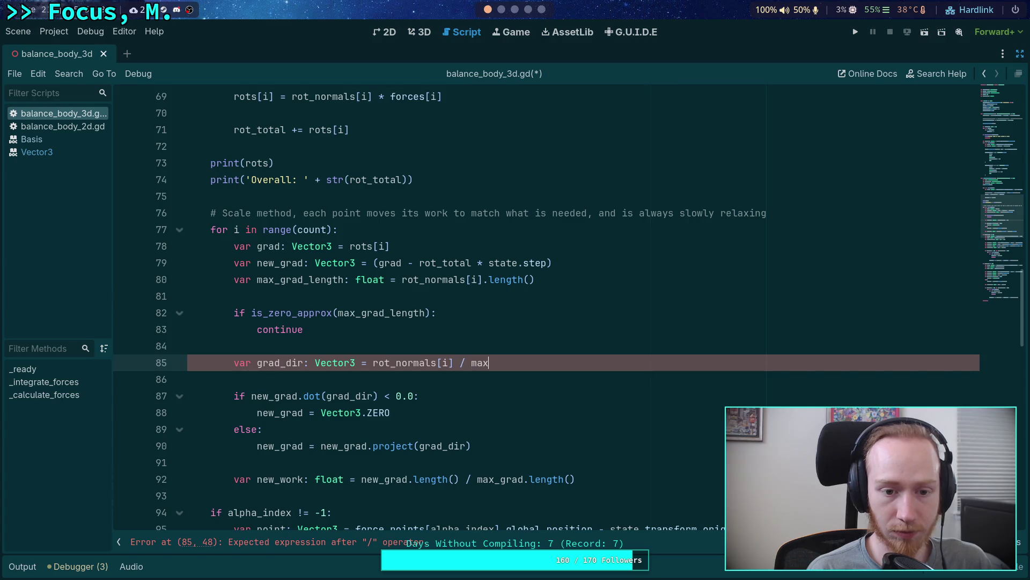
pyautogui.press('Return')
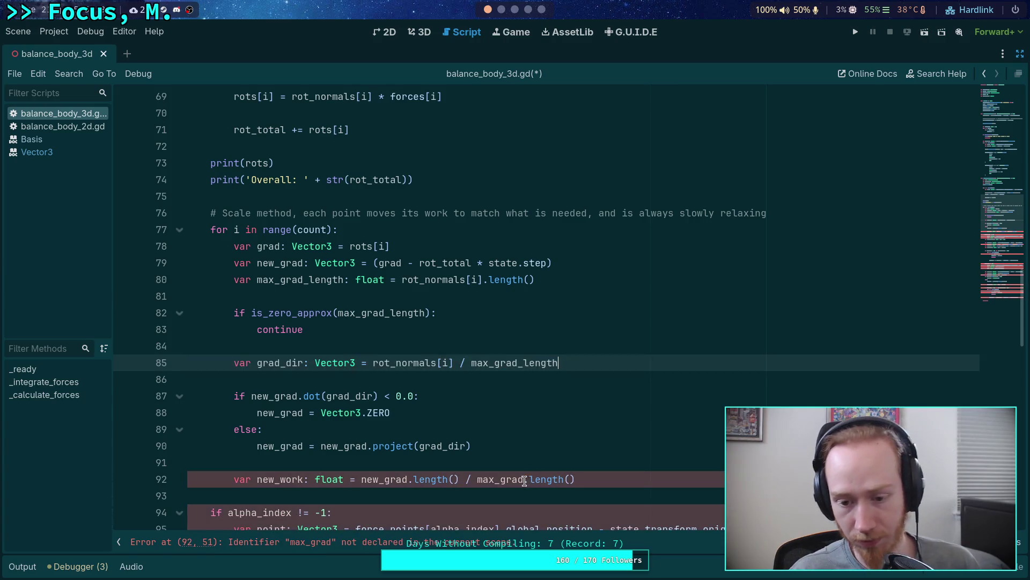
pyautogui.click(529, 479)
pyautogui.press('BackSpace')
pyautogui.write('_')
pyautogui.click(607, 475)
pyautogui.press('BackSpace')
pyautogui.press('BackSpace')
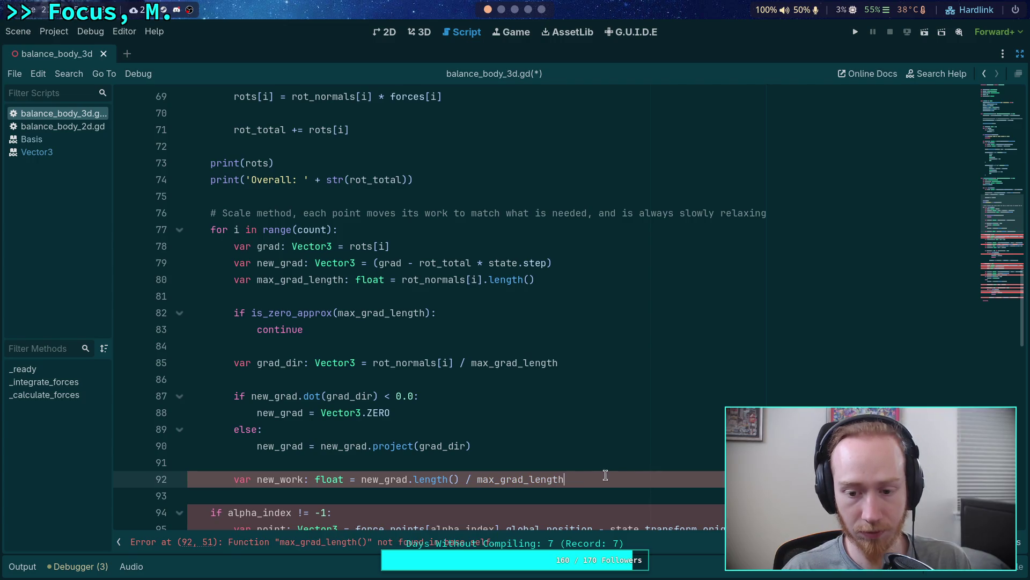
# Rename max_grad_length to max_length in its declaration, check, and both divisors
pyautogui.click(531, 412)
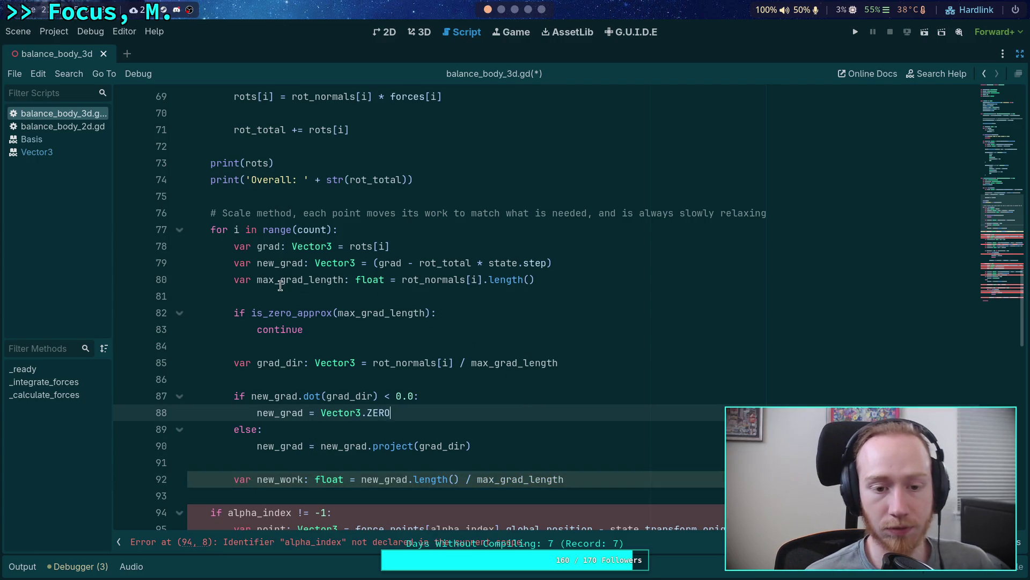
pyautogui.moveTo(280, 279); pyautogui.dragTo(310, 279)
pyautogui.press('BackSpace')
pyautogui.moveTo(494, 365); pyautogui.dragTo(523, 365)
pyautogui.press('BackSpace')
pyautogui.moveTo(362, 312); pyautogui.dragTo(390, 312)
pyautogui.press('BackSpace')
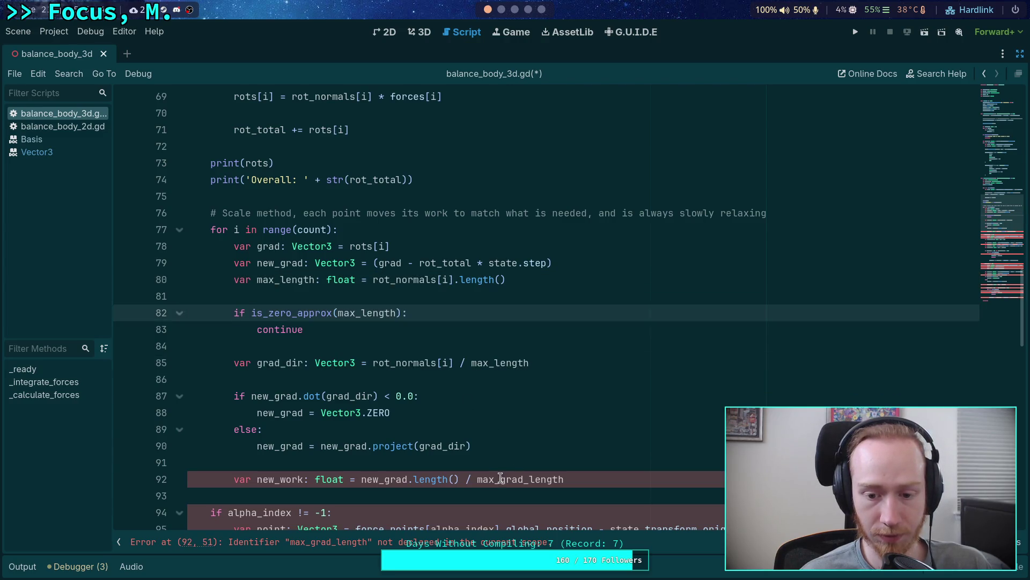
pyautogui.moveTo(494, 479); pyautogui.dragTo(518, 478)
pyautogui.press('BackSpace')
# Review grad_dir's uses, then switch to the Neovim window showing vector3.h
pyautogui.click(476, 376)
pyautogui.doubleClick(280, 363)
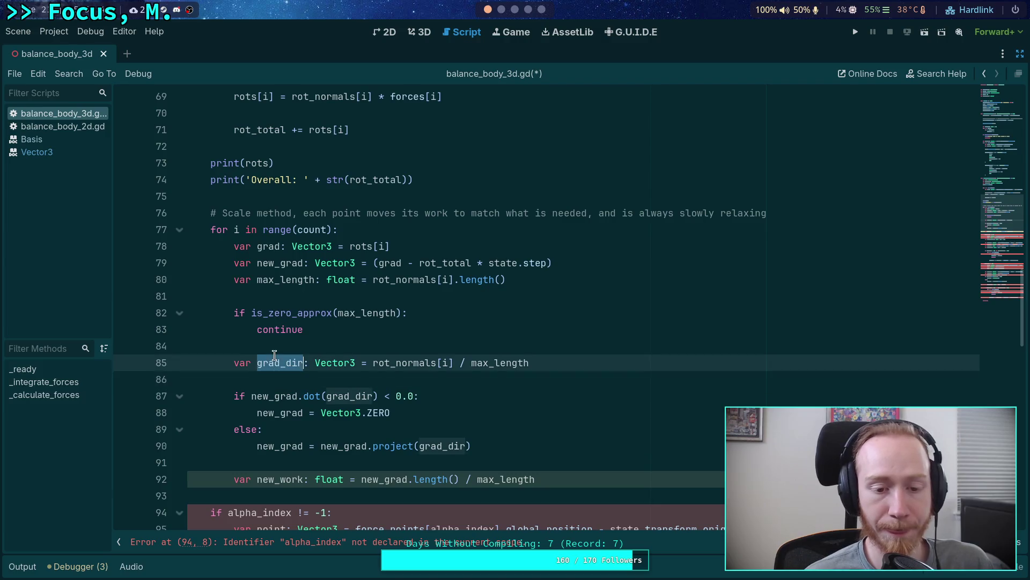
pyautogui.scroll(-2, 429, 378)
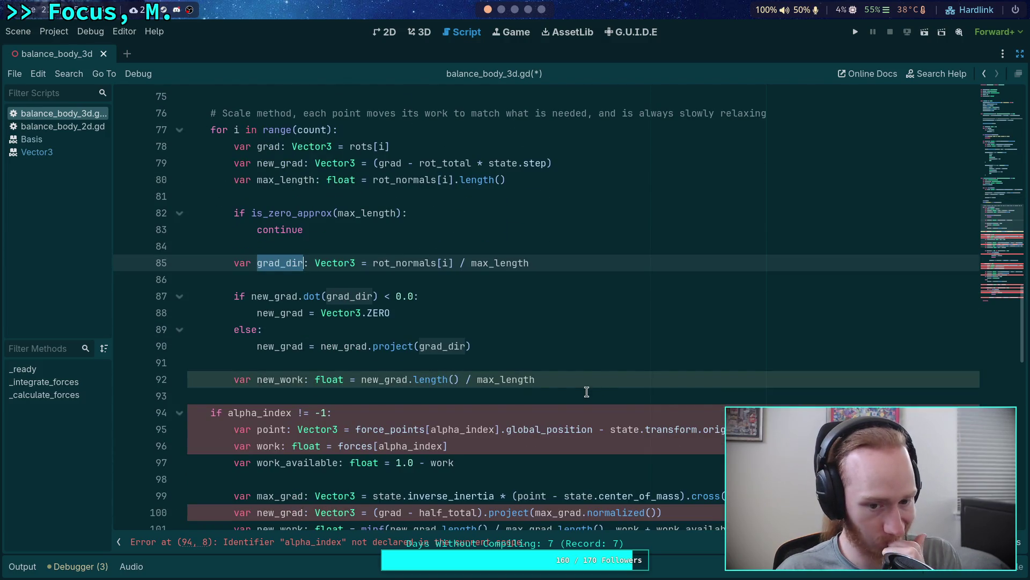
pyautogui.click(599, 379)
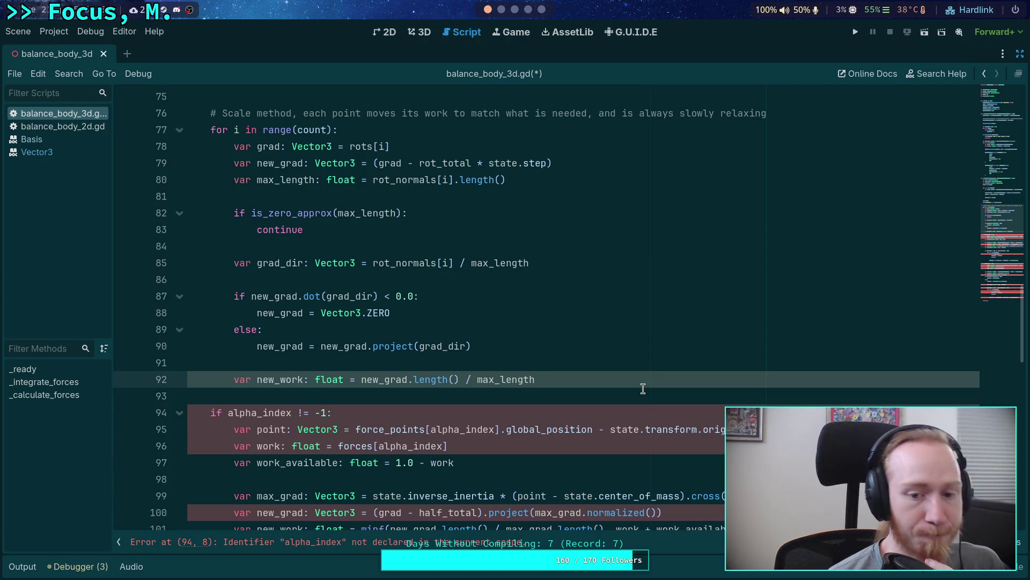
pyautogui.click(314, 345)
pyautogui.scroll(2, 608, 354)
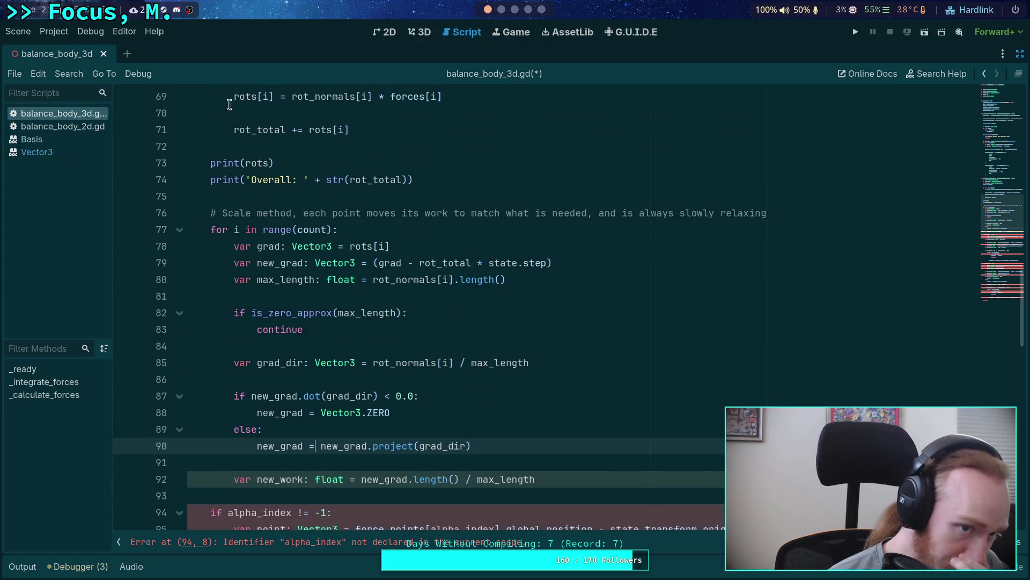
pyautogui.click(501, 9)
pyautogui.click(494, 30)
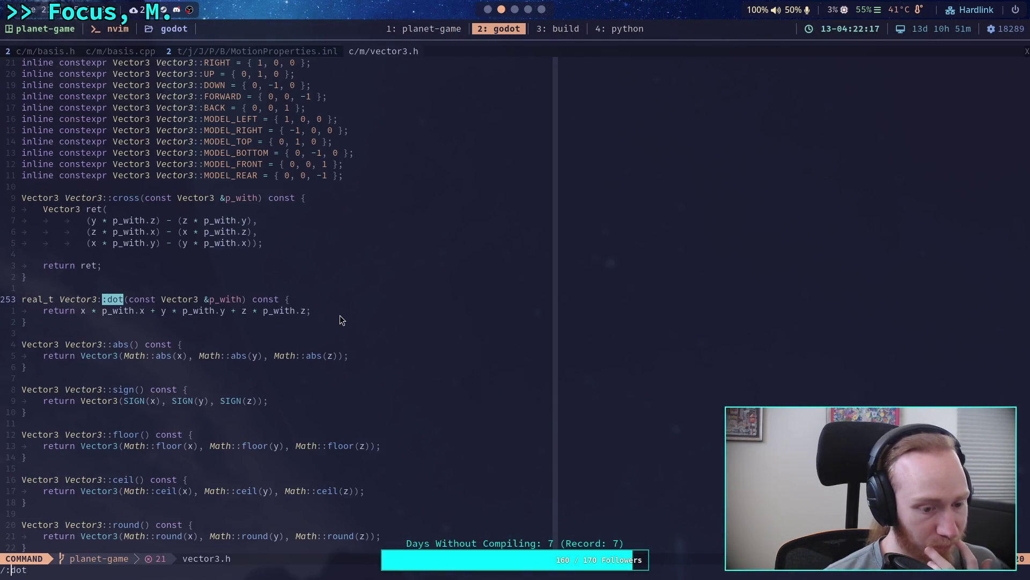
# Search vector3.h for 'project' to read Vector3::project, then return to Godot
pyautogui.press('BackSpace')
pyautogui.press('BackSpace')
pyautogui.press('BackSpace')
pyautogui.write('pr')
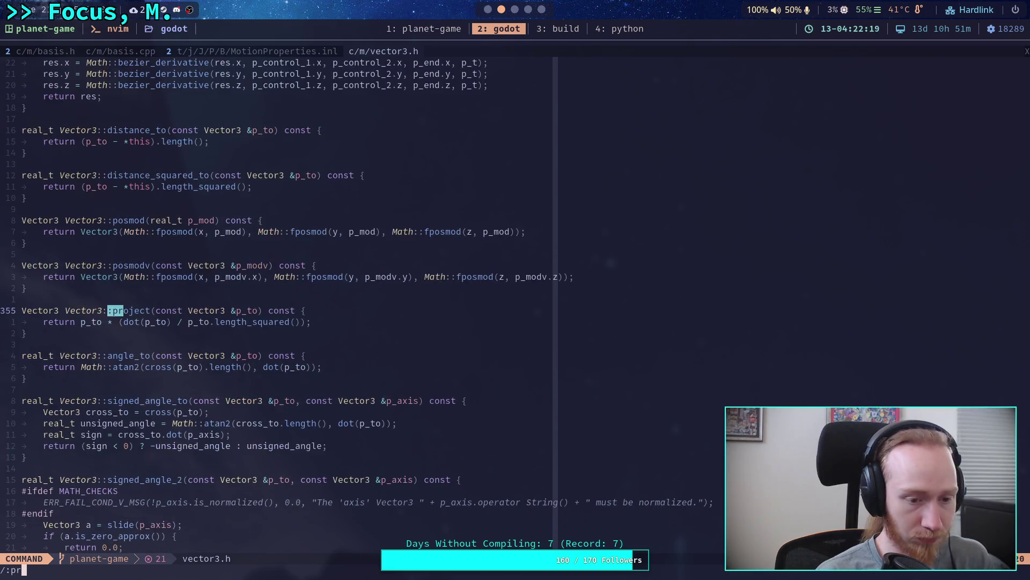
pyautogui.write('ojet')
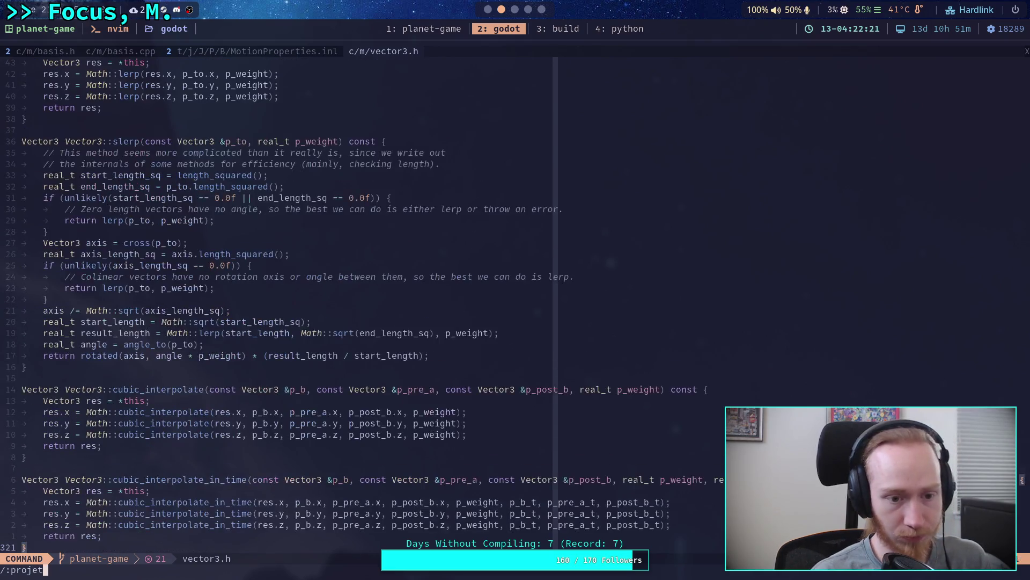
pyautogui.press('BackSpace')
pyautogui.write('ct')
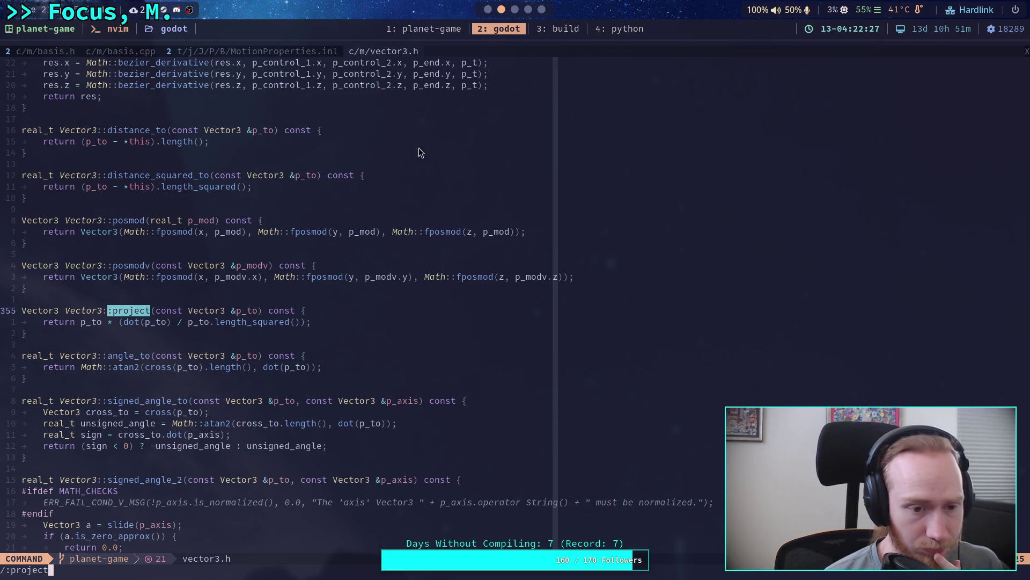
pyautogui.click(487, 12)
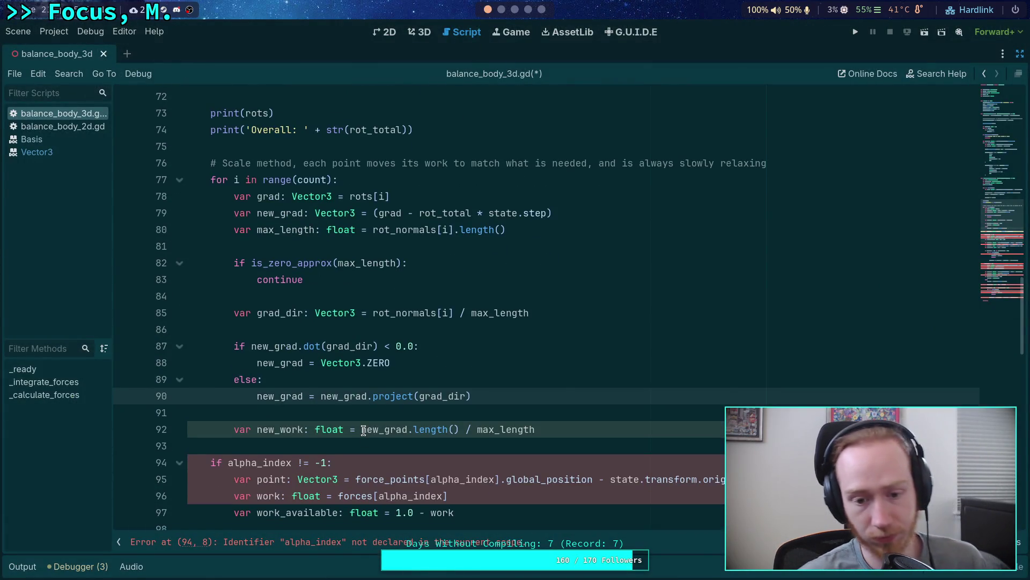
# Rewrite the projection on line 90 as grad_dir * new_grad.dot(grad_dir)
pyautogui.click(362, 429)
pyautogui.moveTo(361, 431); pyautogui.dragTo(549, 430)
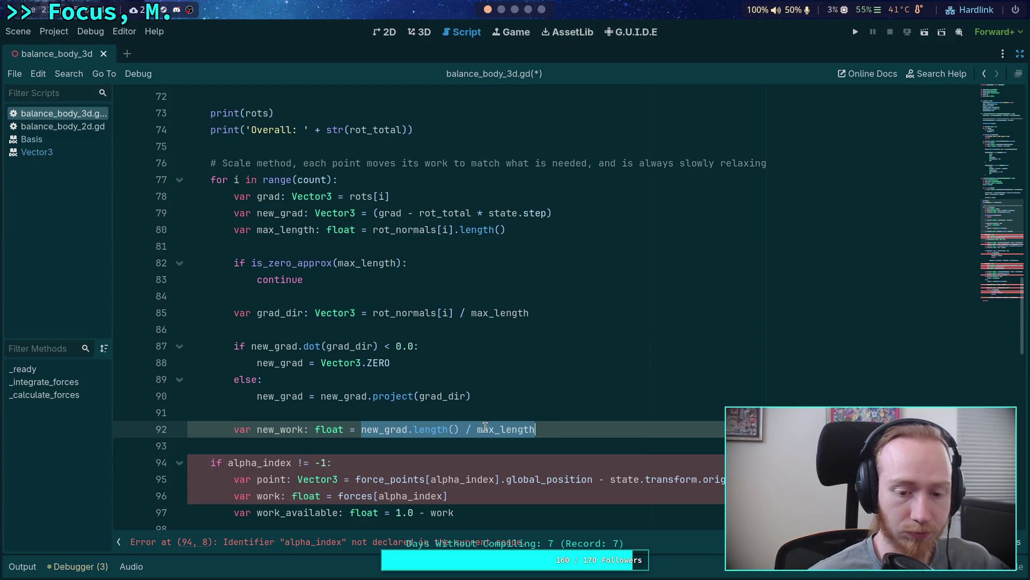
pyautogui.click(320, 397)
pyautogui.moveTo(321, 400); pyautogui.dragTo(520, 391)
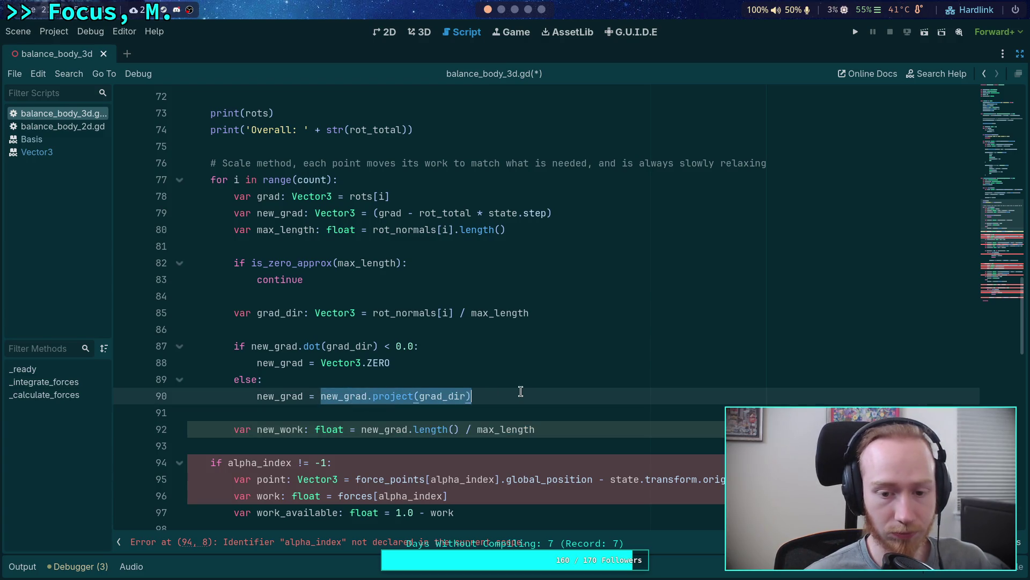
pyautogui.write('grad_dir')
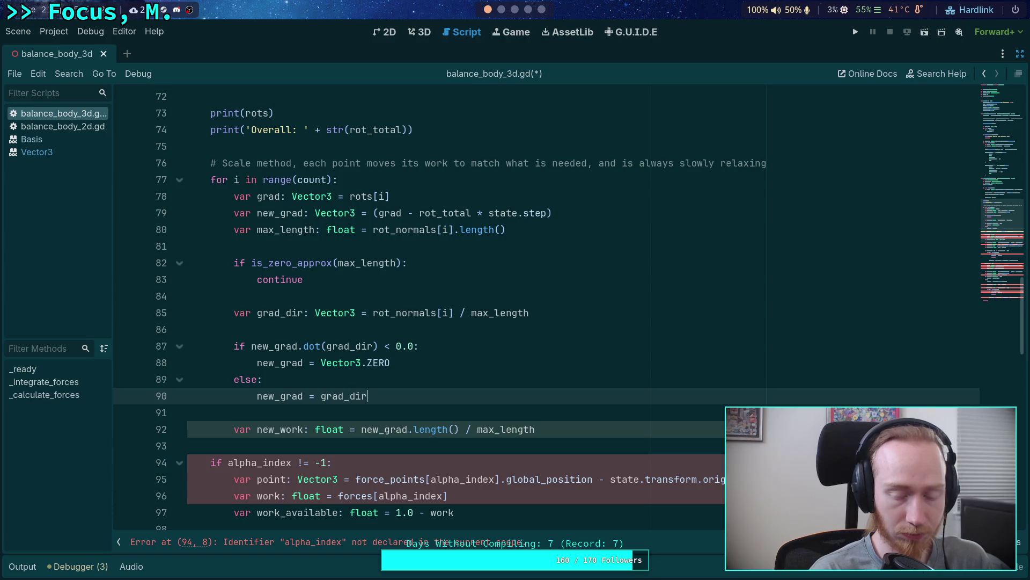
pyautogui.write(' * ro')
pyautogui.press('BackSpace')
pyautogui.press('BackSpace')
pyautogui.write('new_')
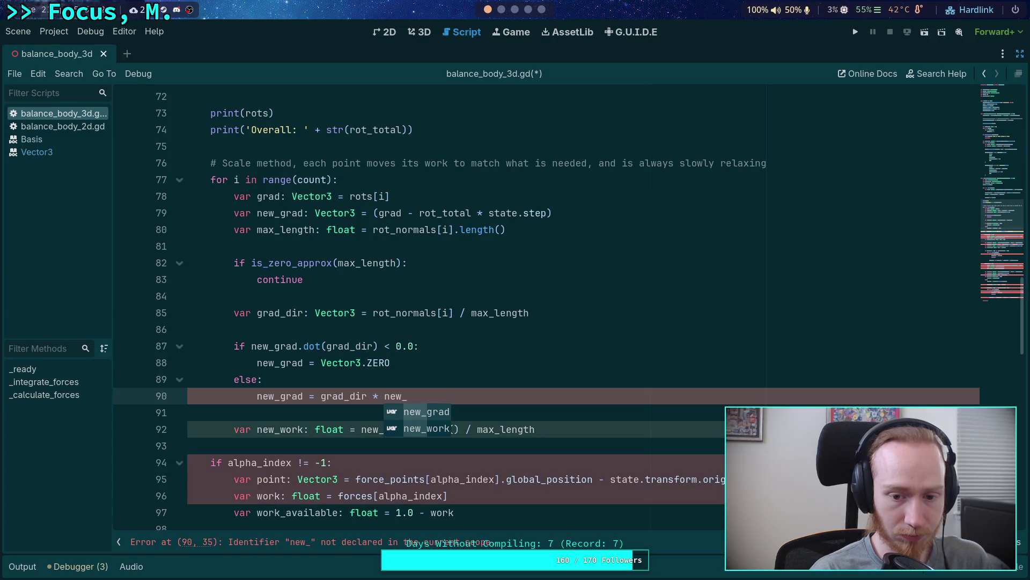
pyautogui.write('grad.dot(gr')
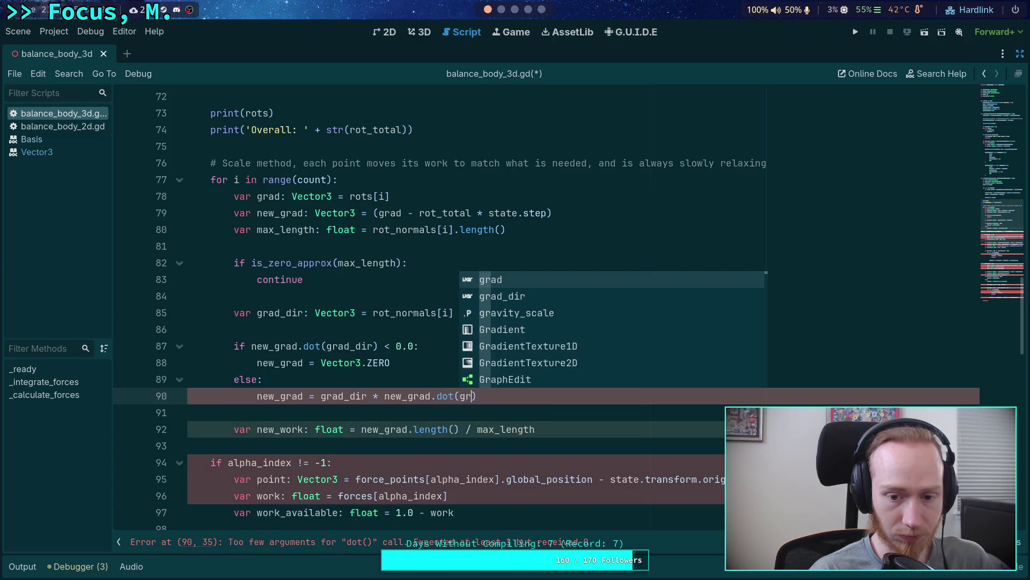
pyautogui.press('Down')
pyautogui.press('Return')
# Add var dot_grad: float = new_grad.dot(grad_dir) and use dot_grad in the if test and line 91
pyautogui.click(234, 329)
pyautogui.press('Return')
pyautogui.write('var')
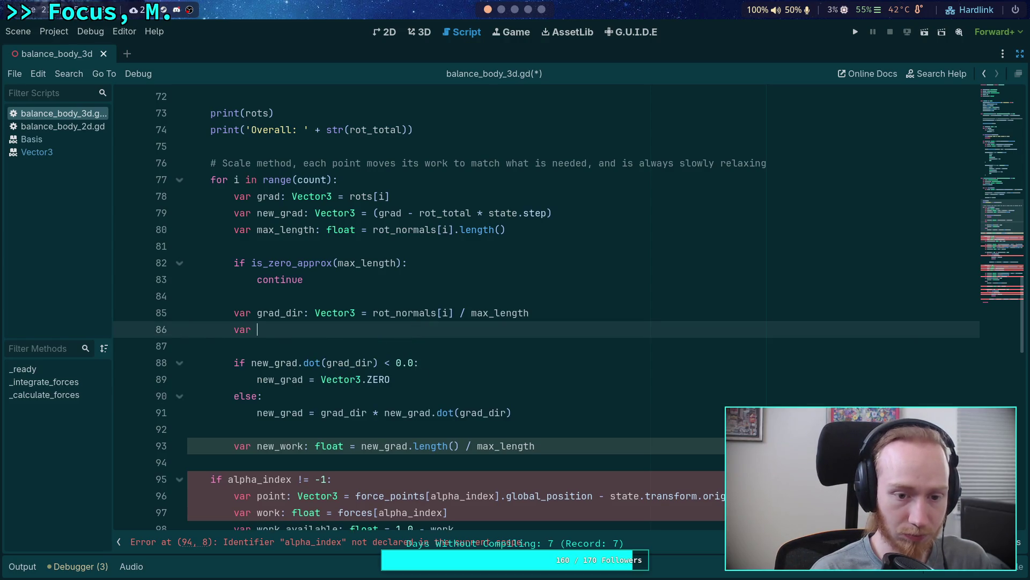
pyautogui.write(' do')
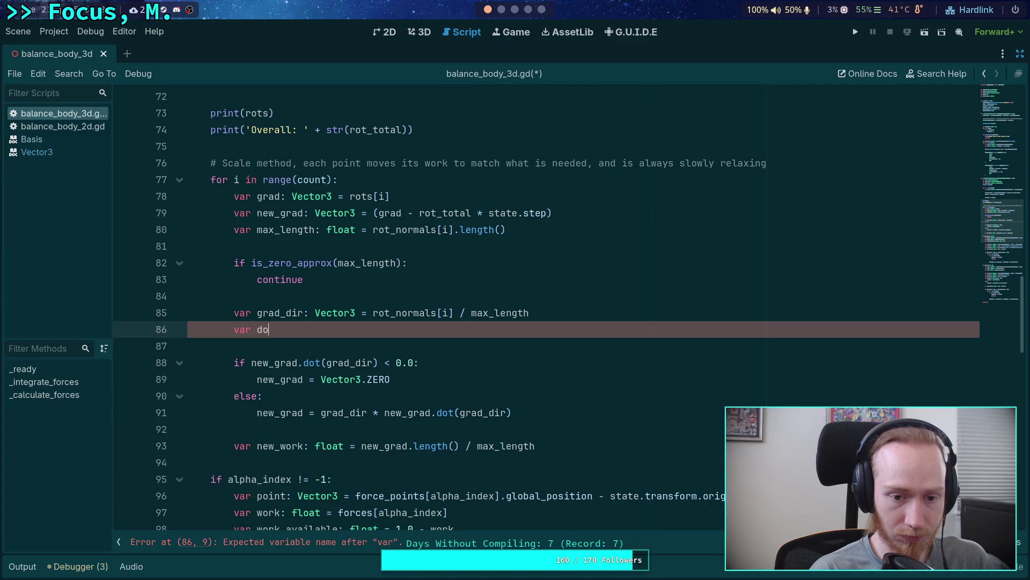
pyautogui.write('t_grad: float =')
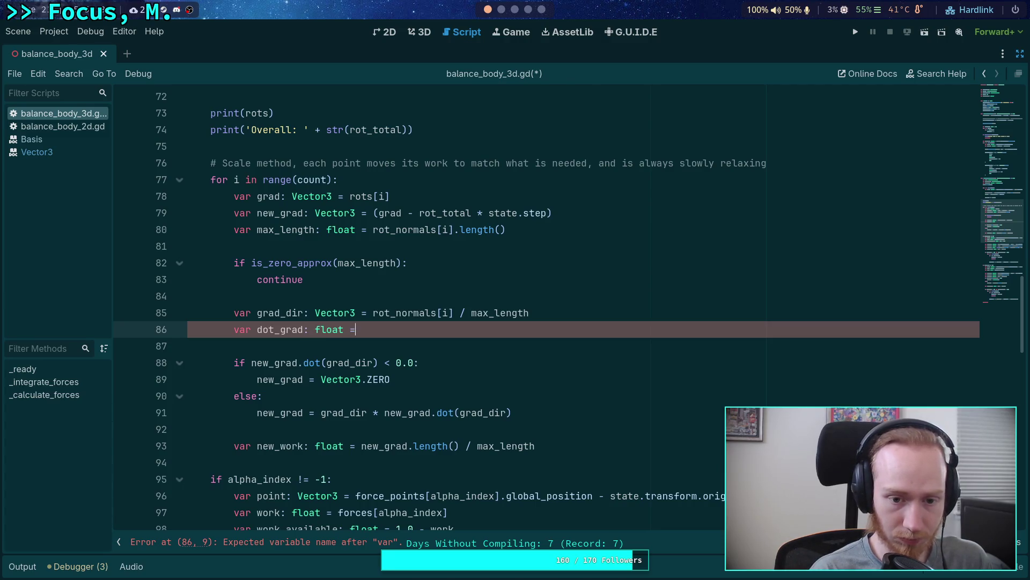
pyautogui.write(' new_gr')
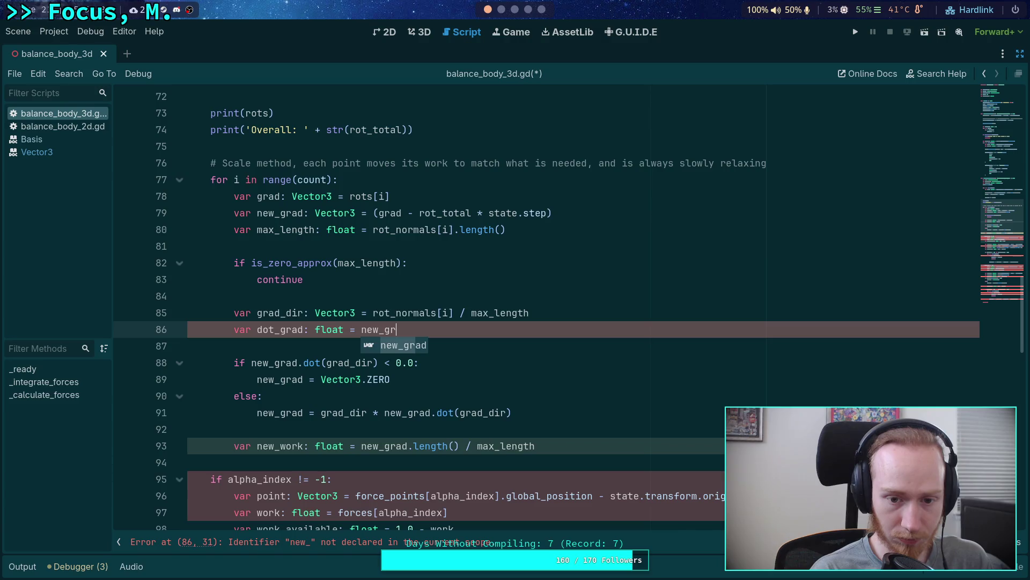
pyautogui.write('ad.dot(gr')
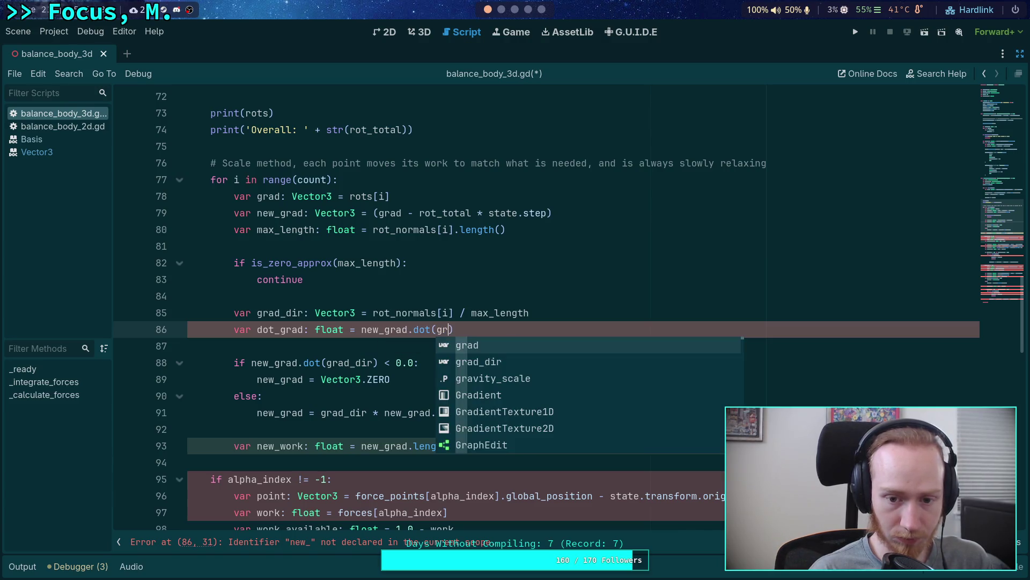
pyautogui.press('Down')
pyautogui.press('Return')
pyautogui.moveTo(252, 363); pyautogui.dragTo(379, 362)
pyautogui.write('dot_grad')
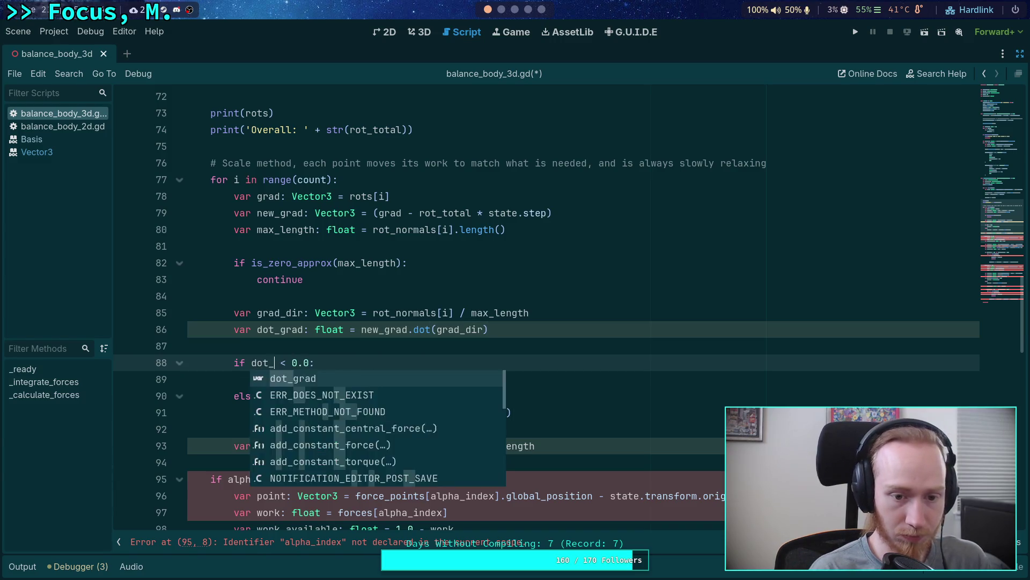
pyautogui.moveTo(384, 412); pyautogui.dragTo(514, 413)
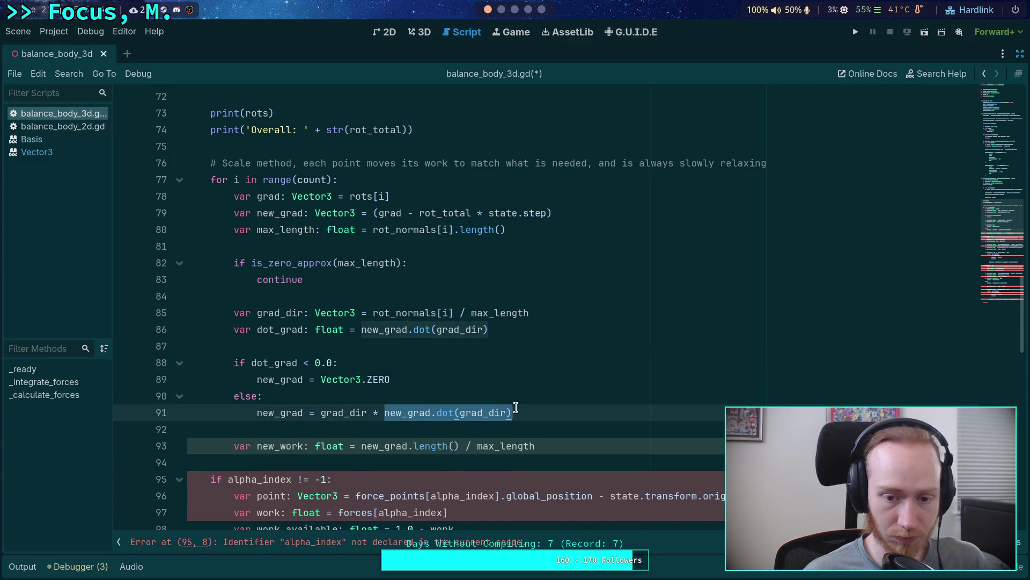
pyautogui.write('dot_grad')
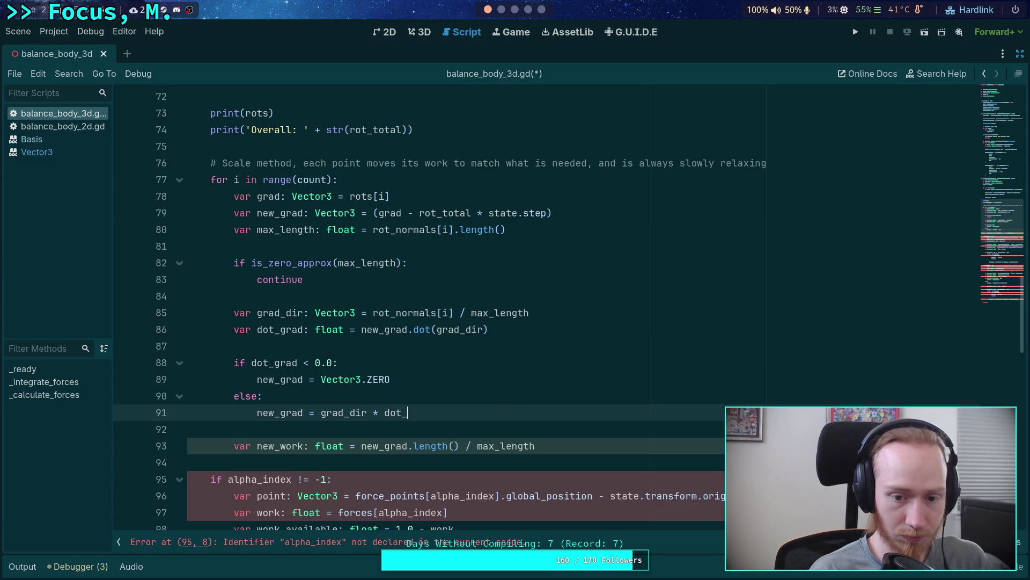
pyautogui.click(593, 453)
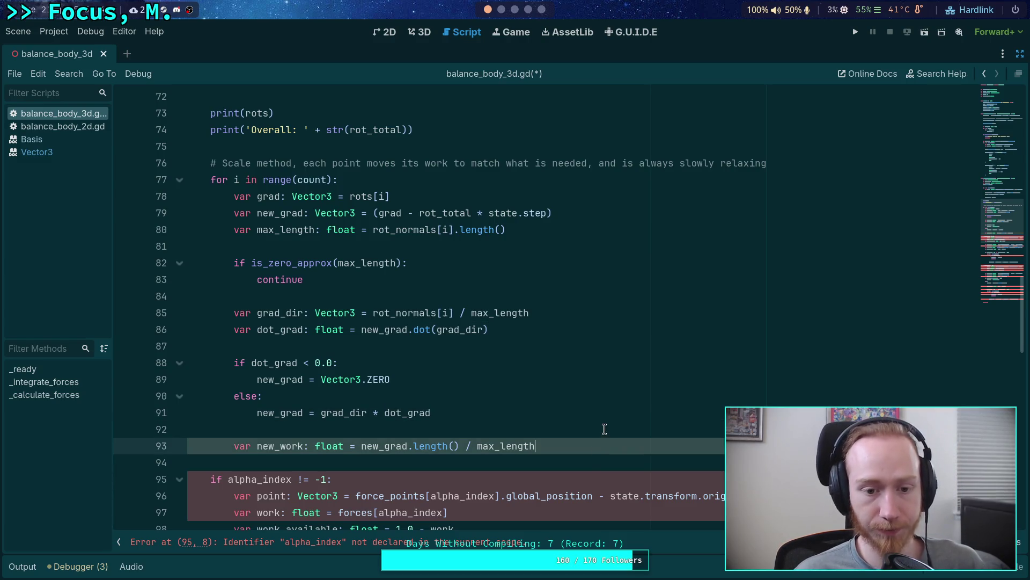
pyautogui.scroll(-1, 545, 382)
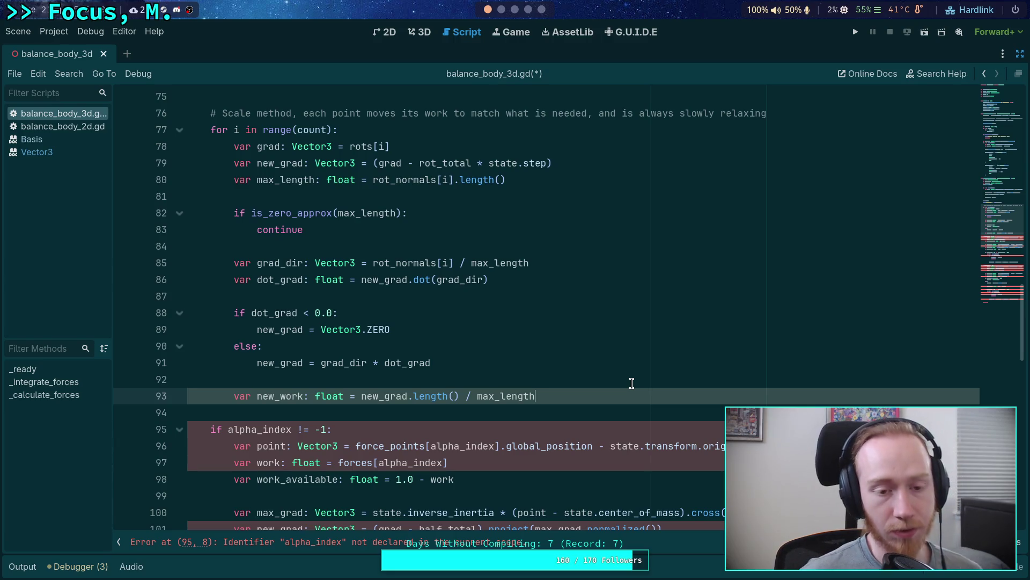
pyautogui.click(427, 221)
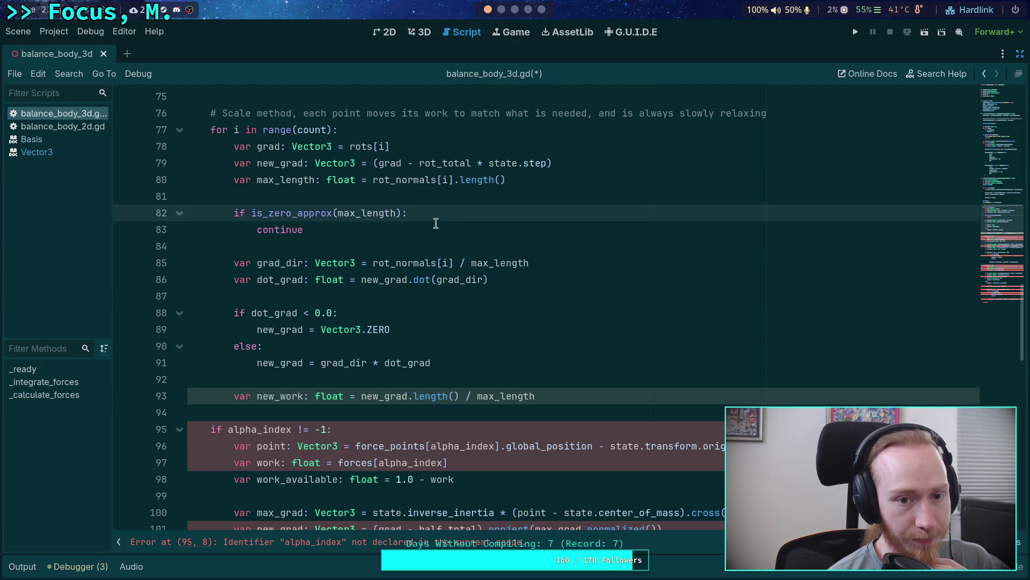
pyautogui.scroll(1, 436, 223)
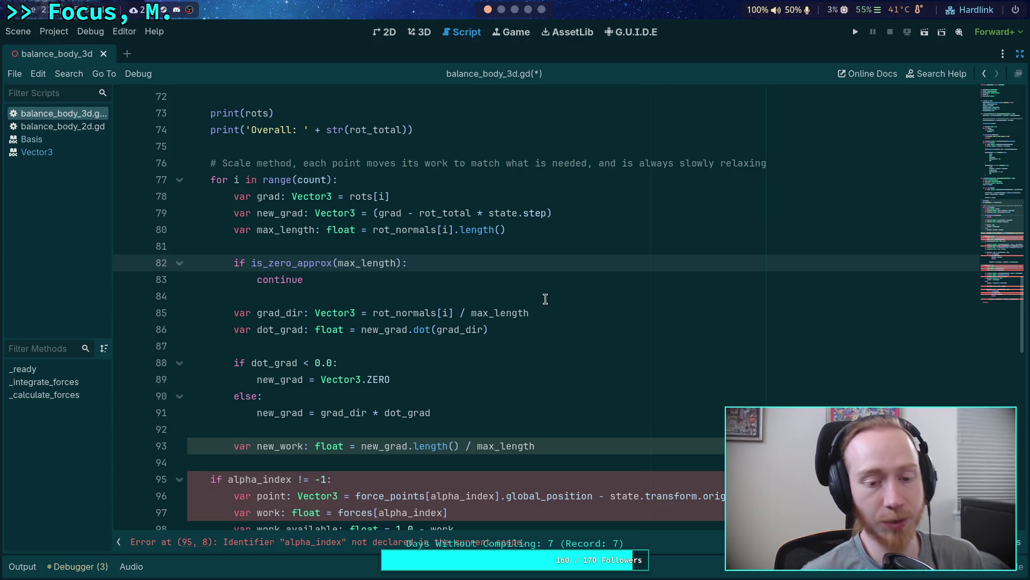
pyautogui.press('Return')
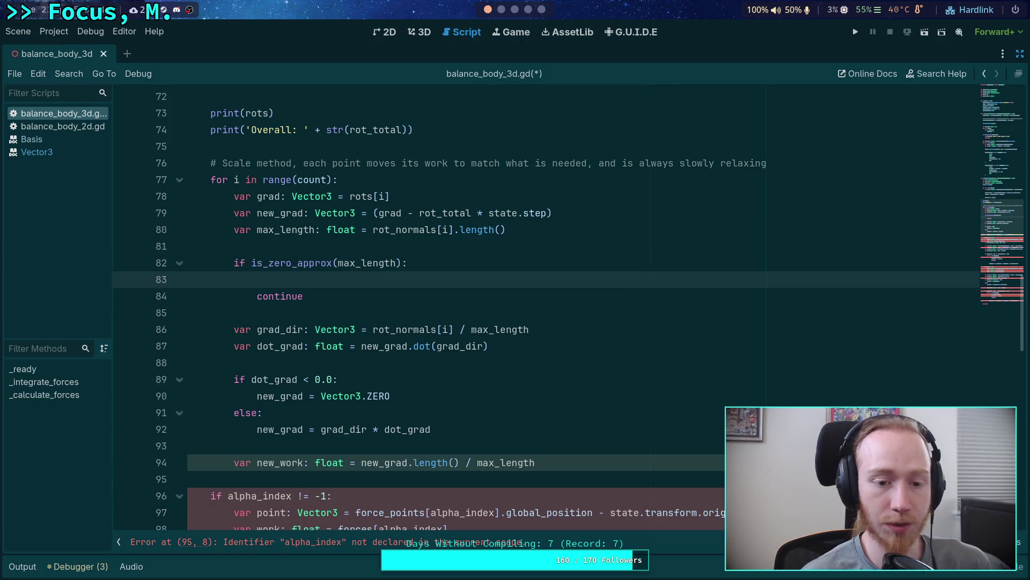
pyautogui.scroll(1, 563, 341)
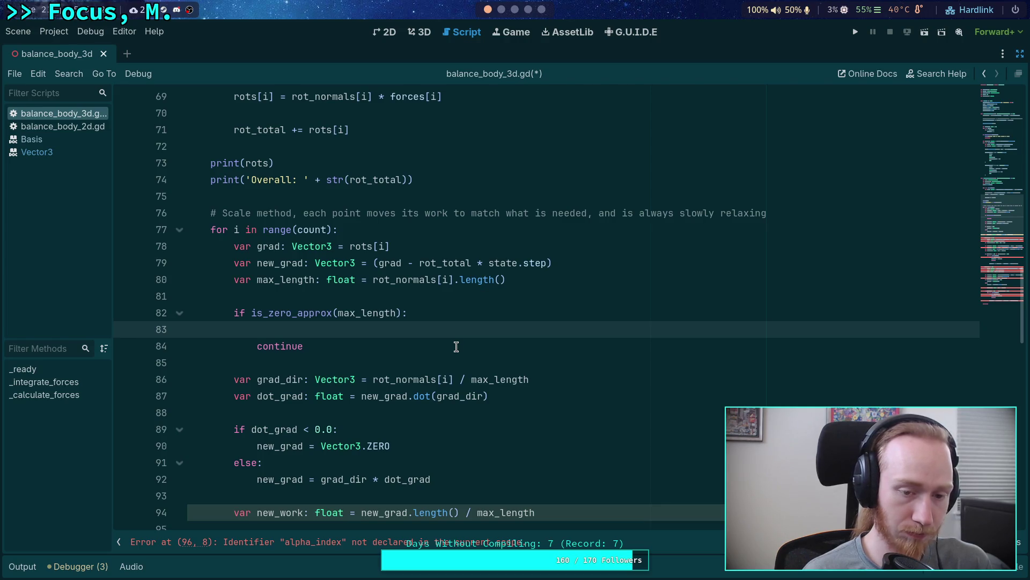
pyautogui.hotkey('ctrl', 'z')
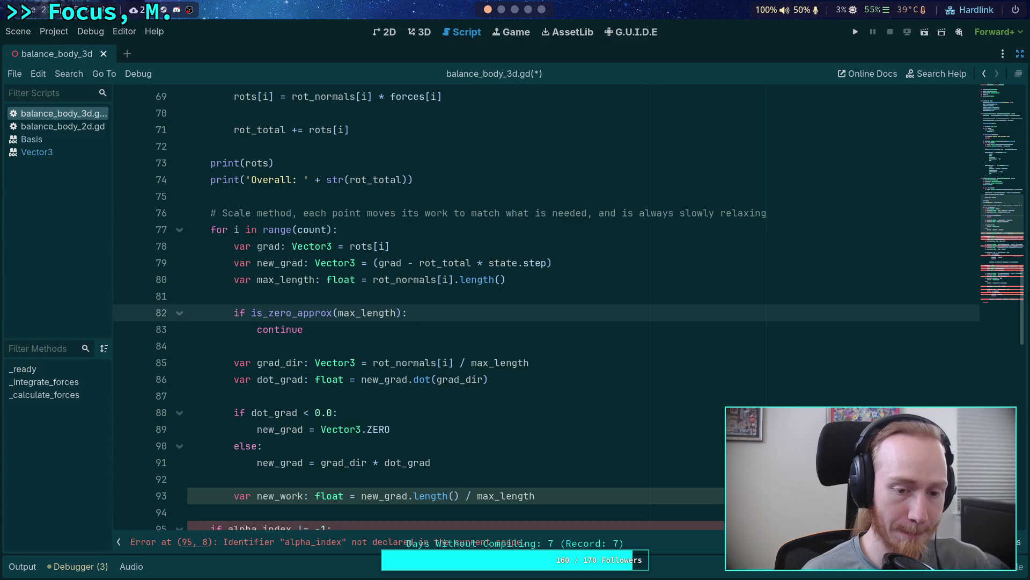
# Change the check to if not is_zero_approx(max_length), drop continue, and indent lines 84–92 under it
pyautogui.click(253, 314)
pyautogui.write('not')
pyautogui.press('End')
pyautogui.hotkey('shift', 'Down')
pyautogui.press('BackSpace')
pyautogui.moveTo(303, 348)
pyautogui.mouseDown()
pyautogui.moveTo(376, 446)
pyautogui.moveTo(368, 480)
pyautogui.mouseUp()
pyautogui.press('Tab')
pyautogui.click(425, 333)
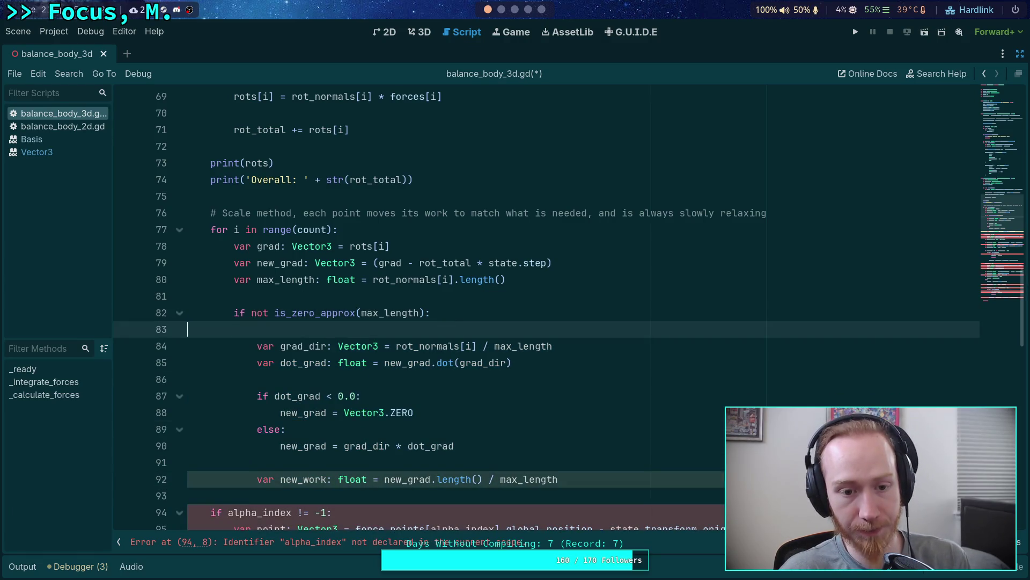
pyautogui.press('BackSpace')
# Open a new line after the max_length line to start a variable declaration
pyautogui.click(567, 280)
pyautogui.press('Return')
pyautogui.write('var ne')
pyautogui.press('BackSpace')
pyautogui.press('BackSpace')
# Write var work_delta: float = -forces[i] * state.step on the new line 81
pyautogui.write('new_w')
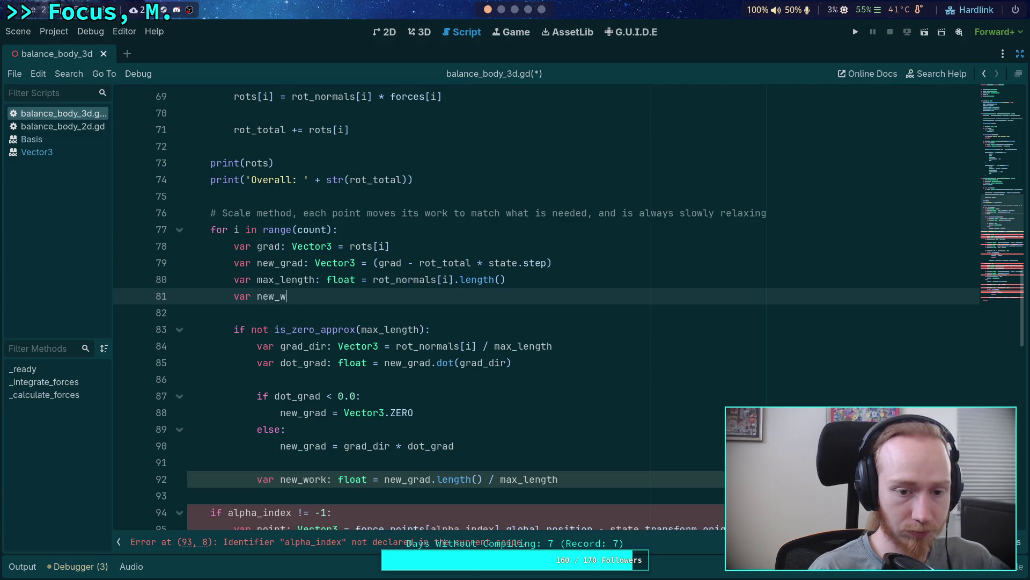
pyautogui.press('BackSpace')
pyautogui.press('BackSpace')
pyautogui.press('BackSpace')
pyautogui.press('BackSpace')
pyautogui.press('BackSpace')
pyautogui.write('work_delta: float = -')
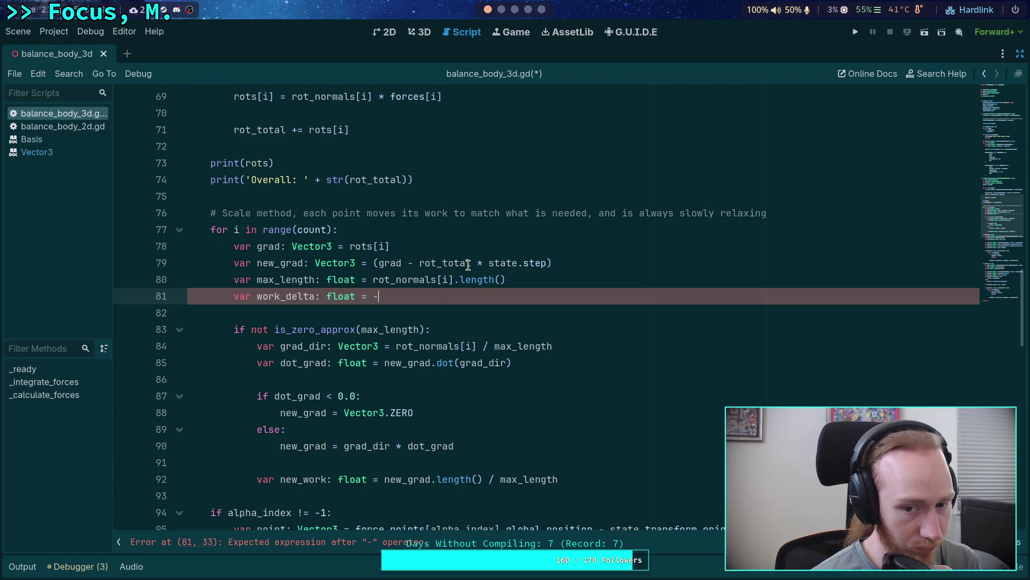
pyautogui.moveTo(395, 265)
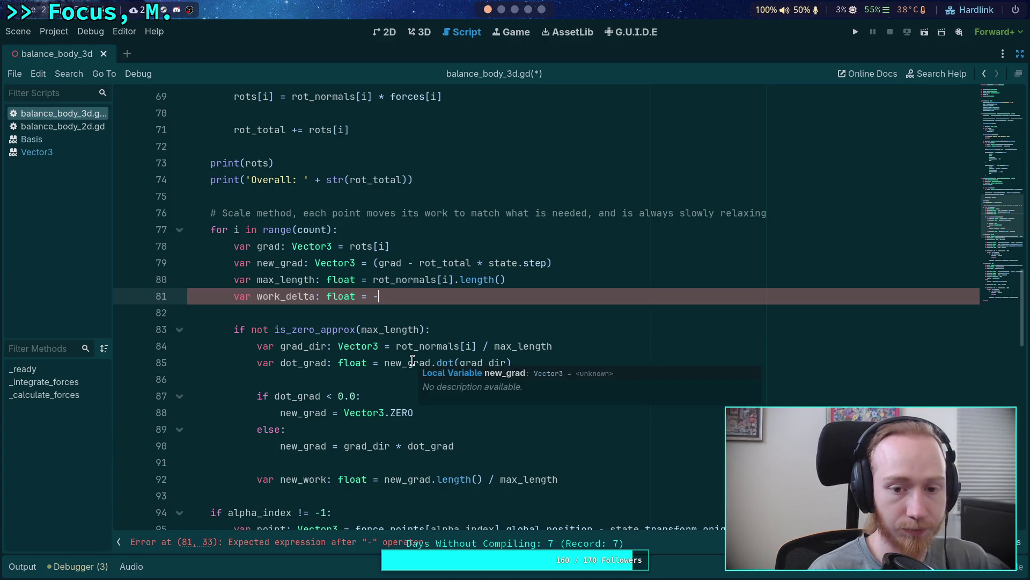
pyautogui.scroll(2, 483, 370)
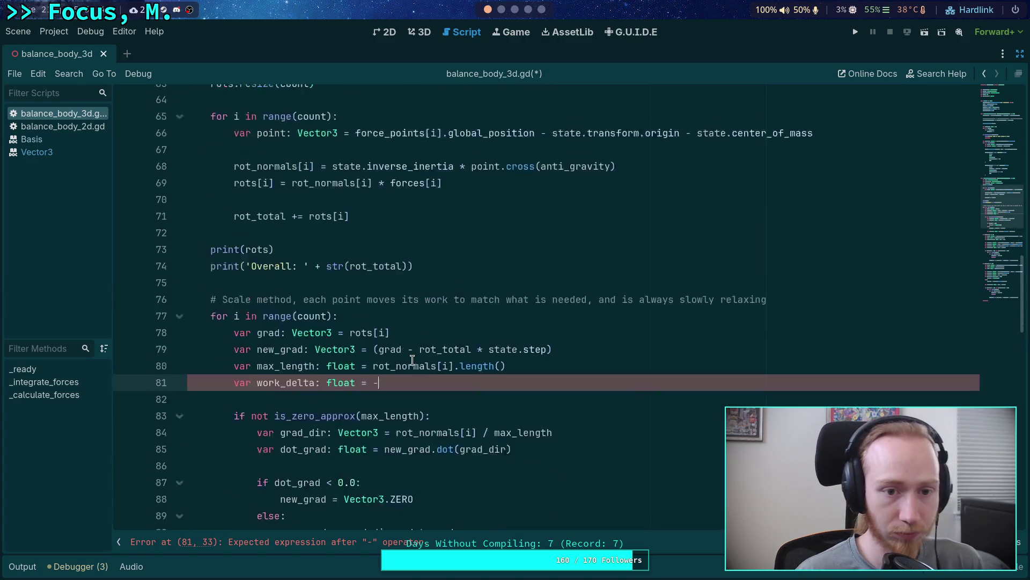
pyautogui.scroll(-1, 504, 371)
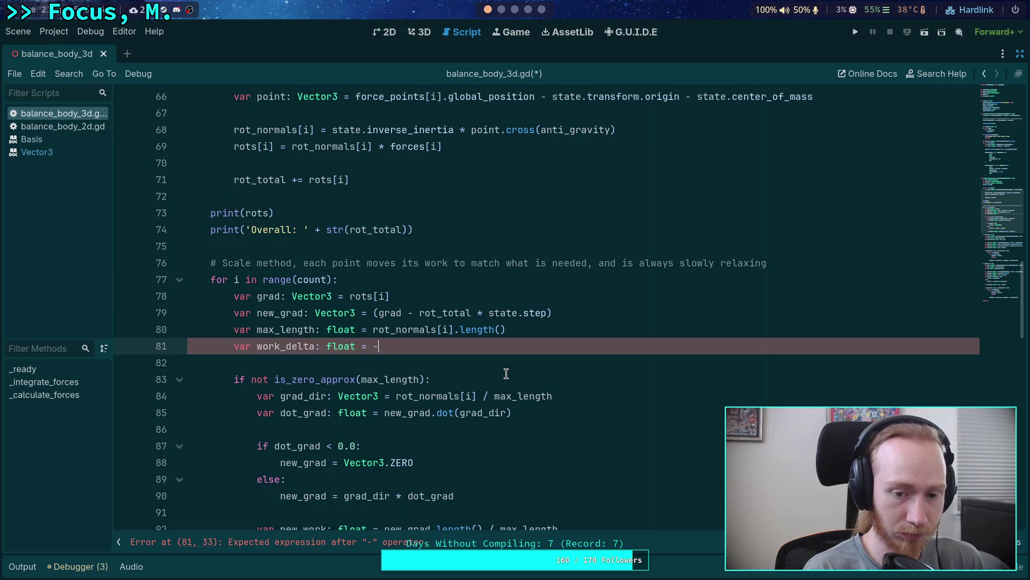
pyautogui.write('forcs')
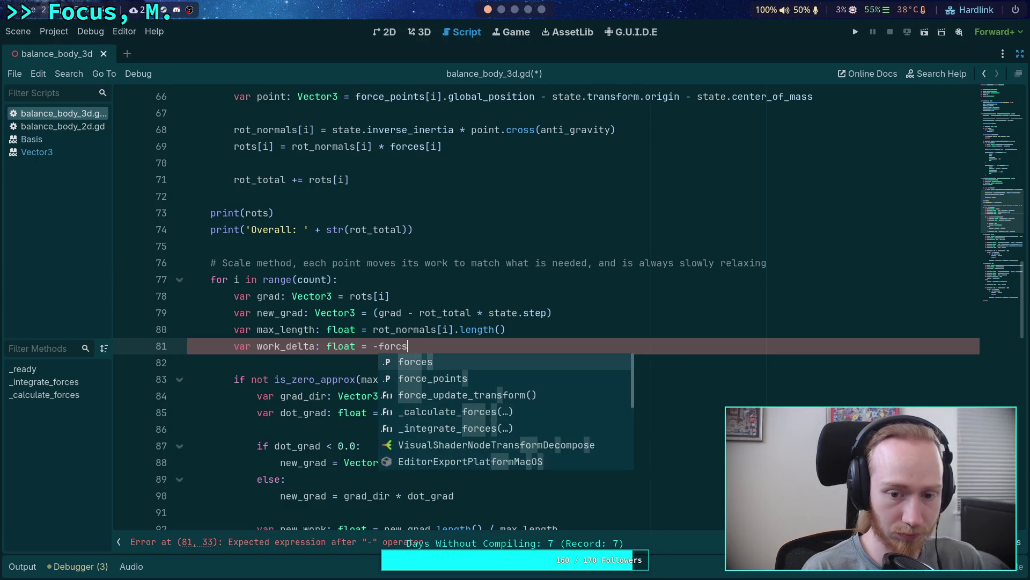
pyautogui.press('BackSpace')
pyautogui.write('es[i] *')
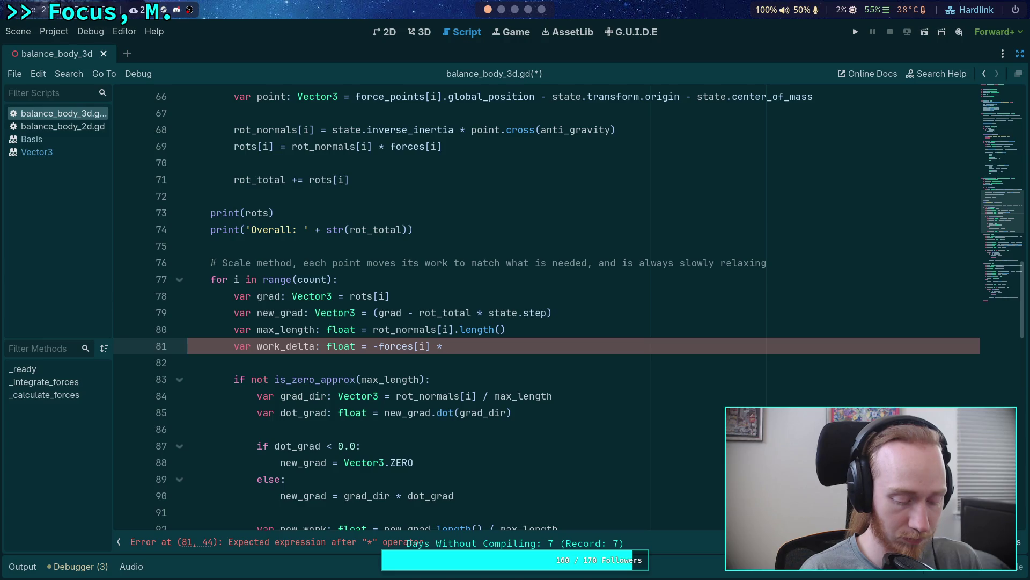
pyautogui.write('state.step')
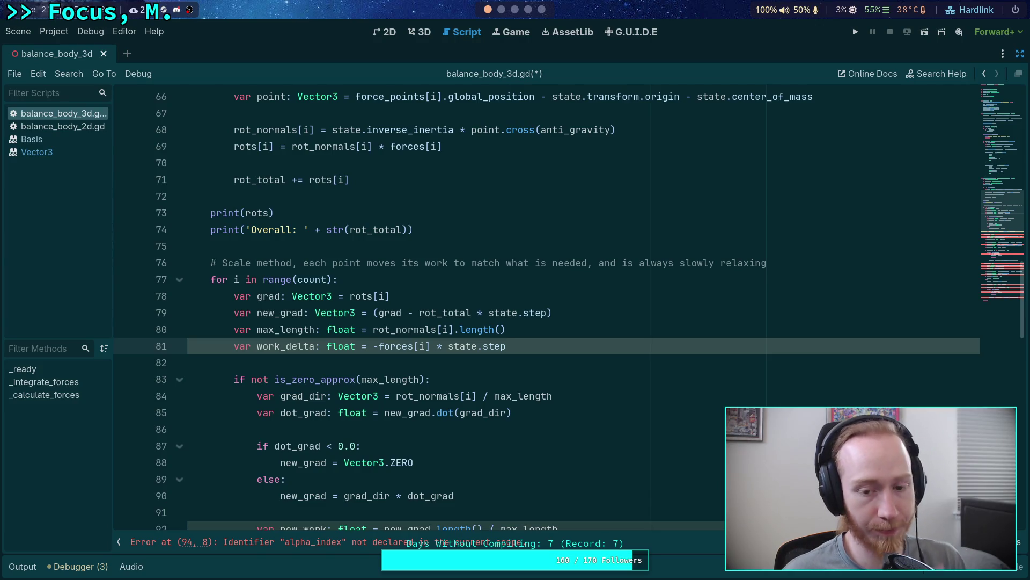
pyautogui.click(428, 362)
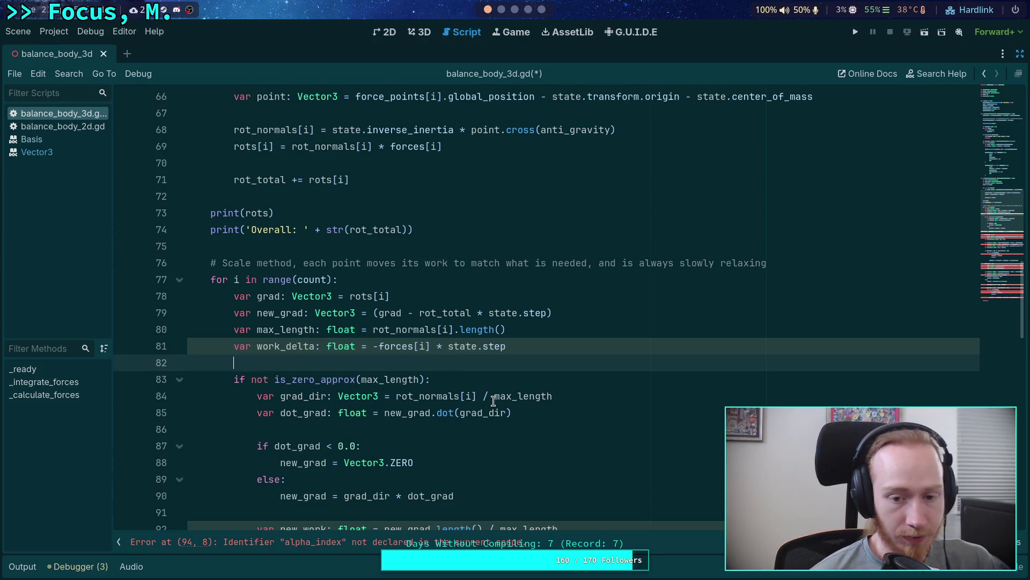
# Add work_delta += new_work - work on a new line after the new_work line
pyautogui.moveTo(492, 398)
pyautogui.doubleClick(270, 349)
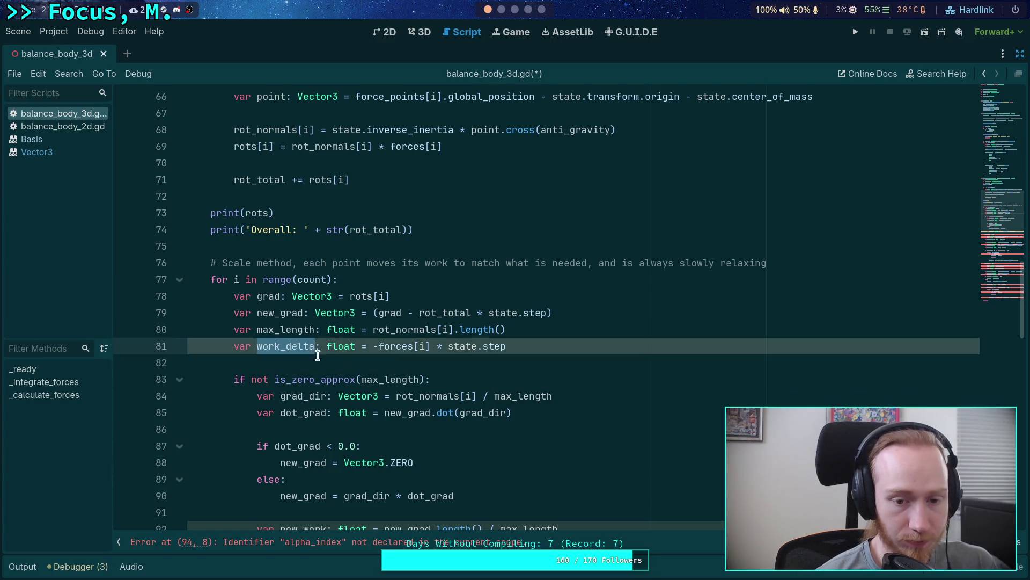
pyautogui.scroll(-3, 518, 396)
pyautogui.scroll(2, 518, 396)
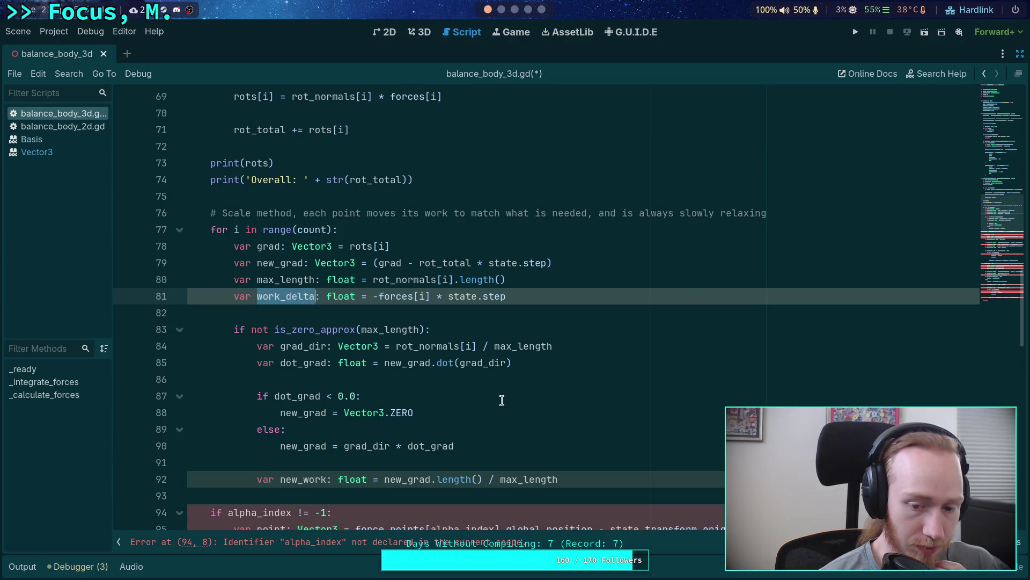
pyautogui.click(628, 478)
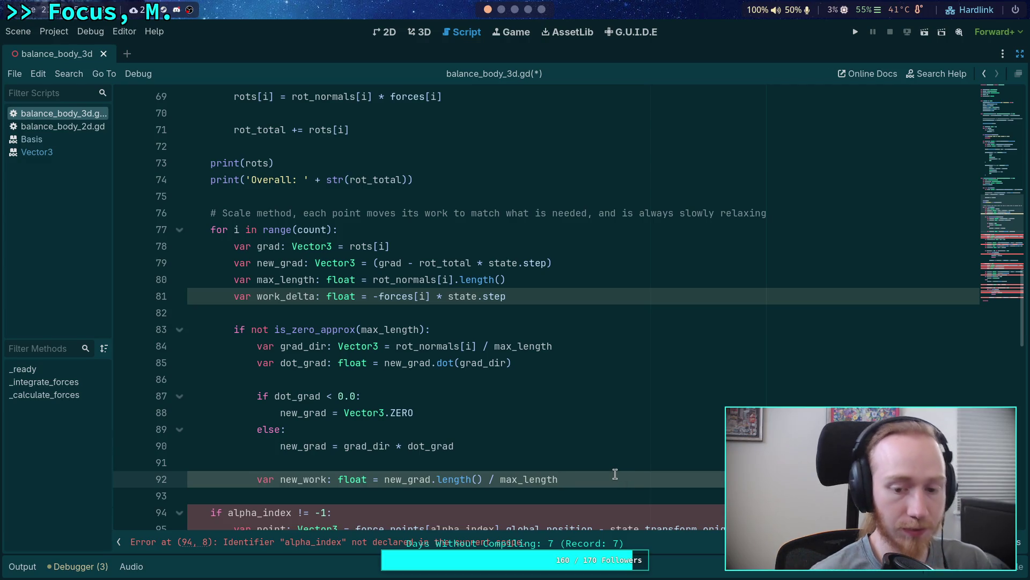
pyautogui.press('Return')
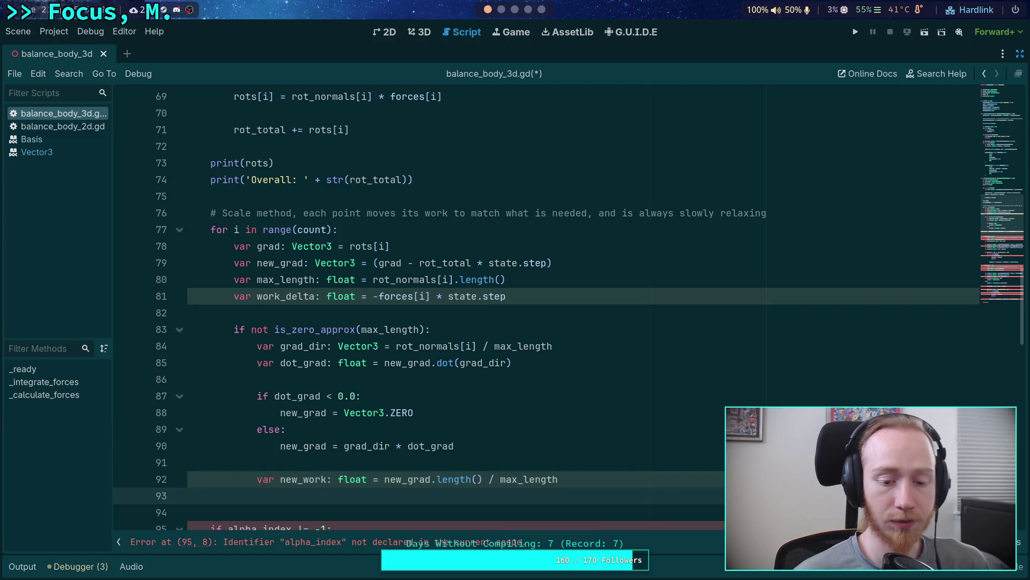
pyautogui.scroll(-1, 622, 467)
pyautogui.write('work_delta ')
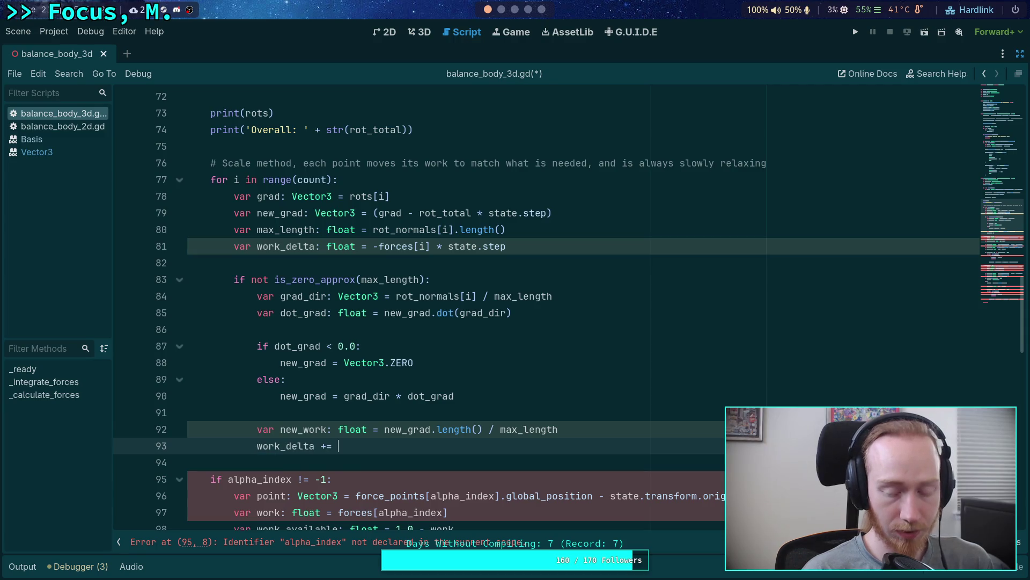
pyautogui.write('+= ')
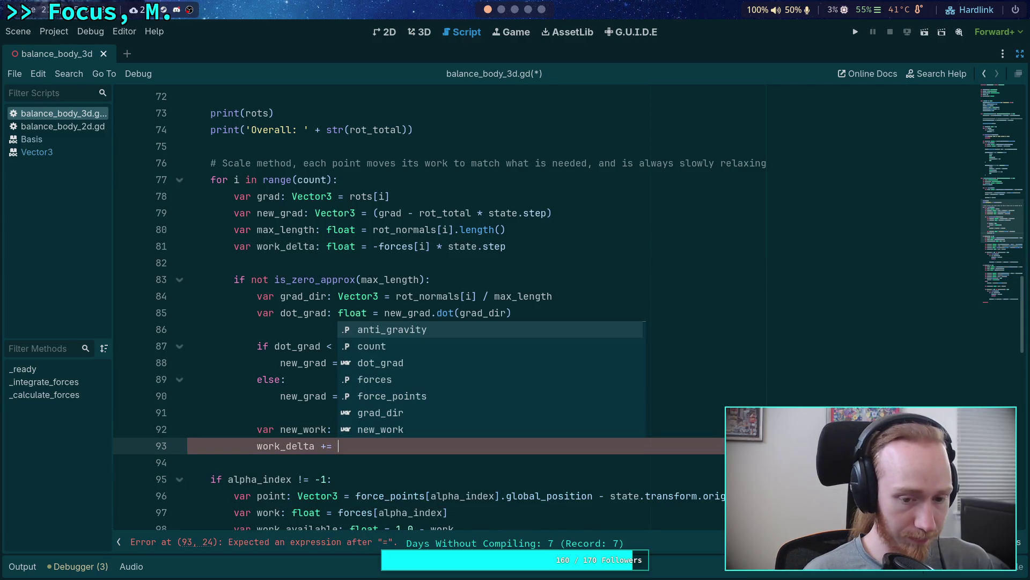
pyautogui.write('new_work')
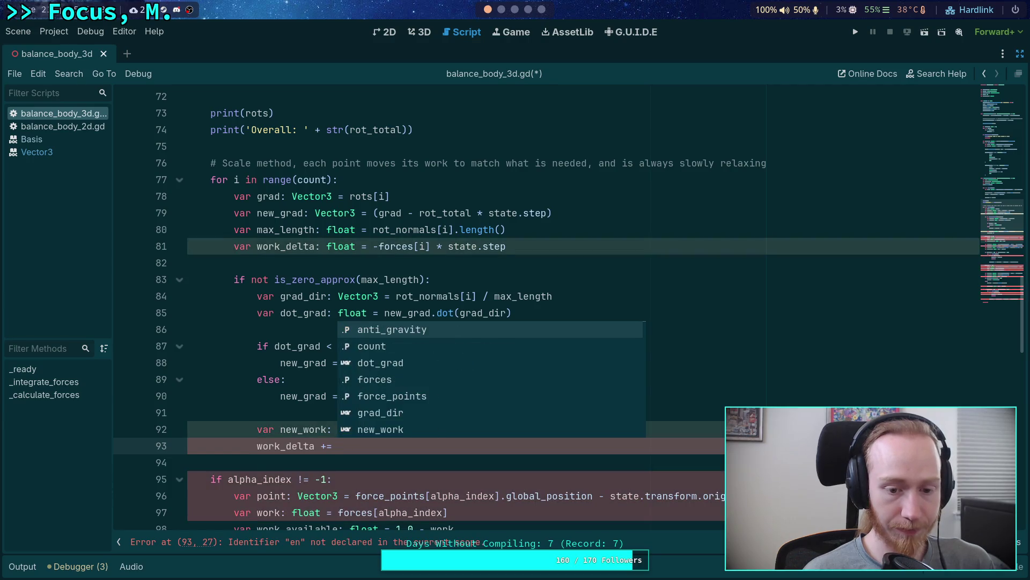
pyautogui.write(' - work')
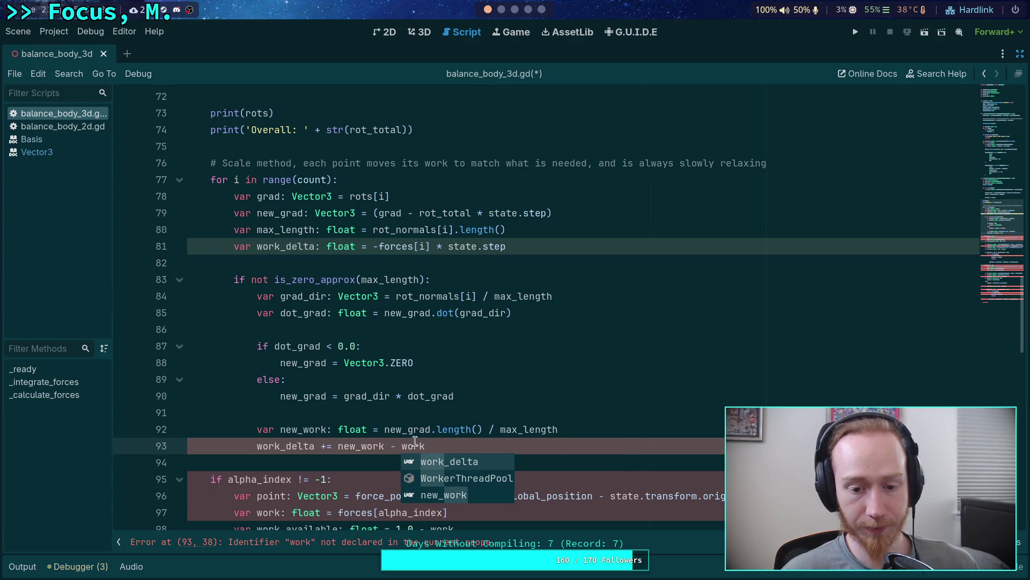
# Start declaring var work: float = forces[i] on a new line below the grad line
pyautogui.click(565, 227)
pyautogui.press('Return')
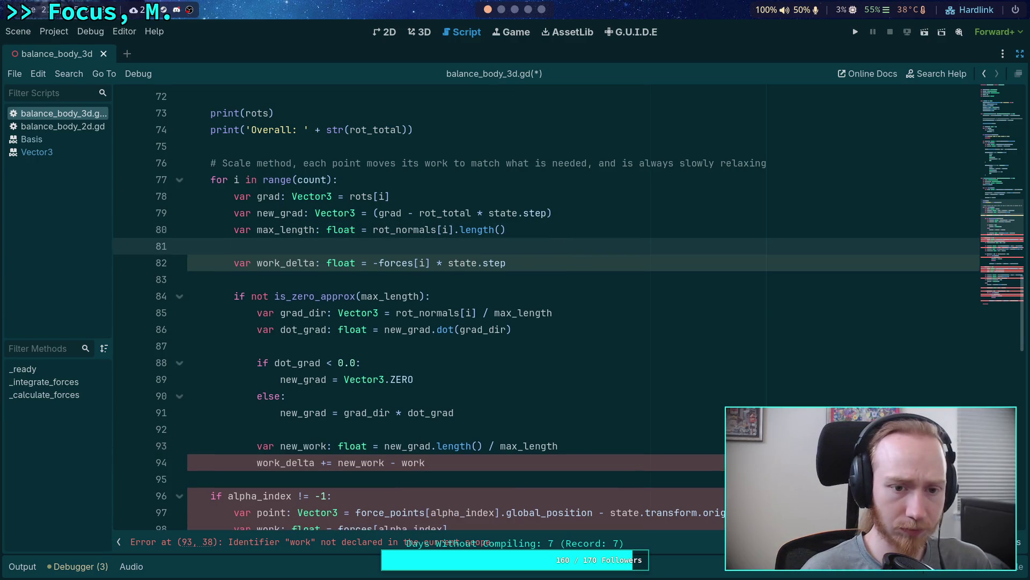
pyautogui.press('BackSpace')
pyautogui.press('Up')
pyautogui.press('Up')
pyautogui.press('Return')
pyautogui.write('var wo')
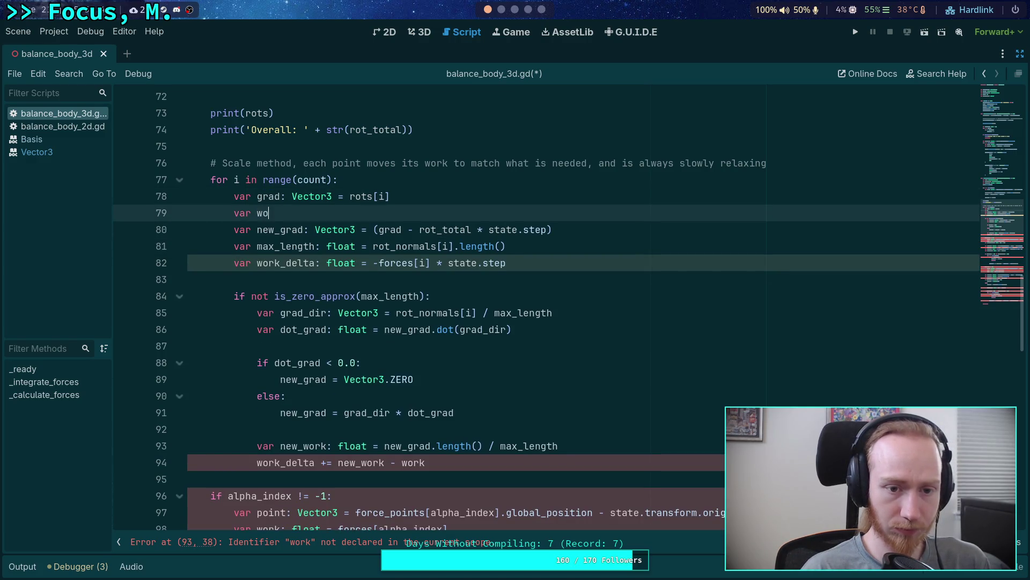
pyautogui.write('rk: ')
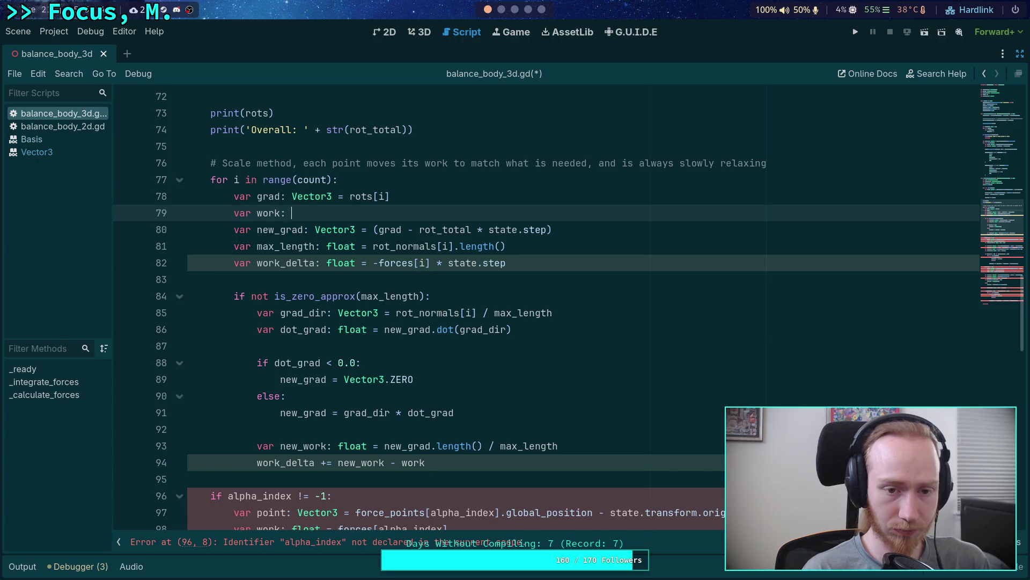
pyautogui.write('float = ')
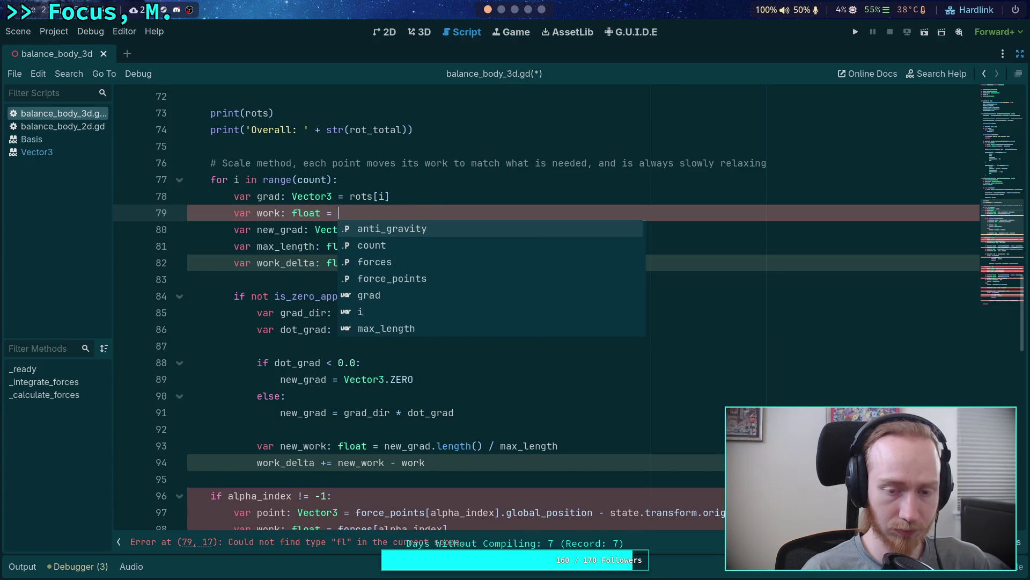
pyautogui.write('forces[i')
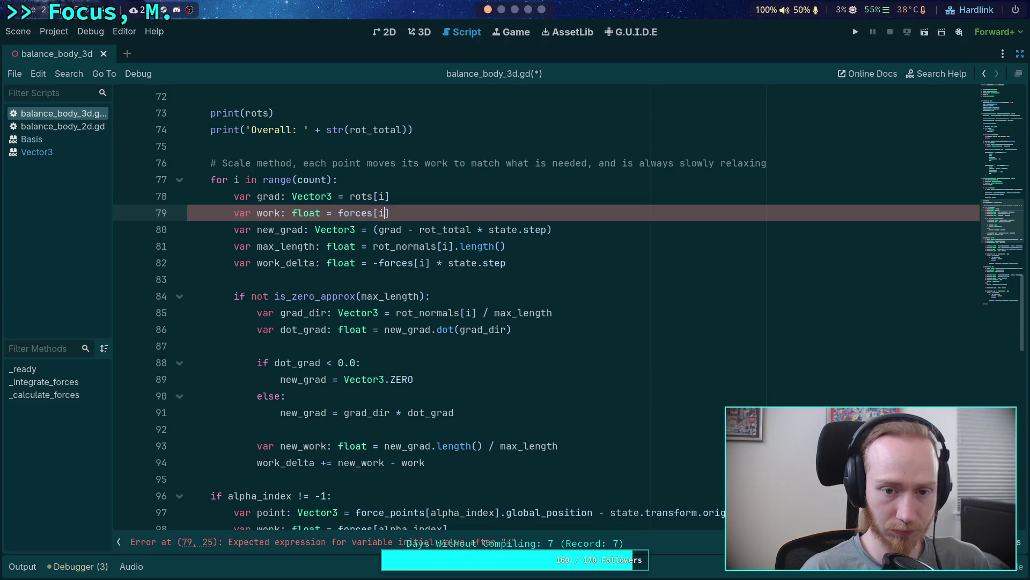
# Replace forces[i] with work in the work_delta line, making it -work * state.step
pyautogui.moveTo(380, 263); pyautogui.dragTo(429, 263)
pyautogui.write('work')
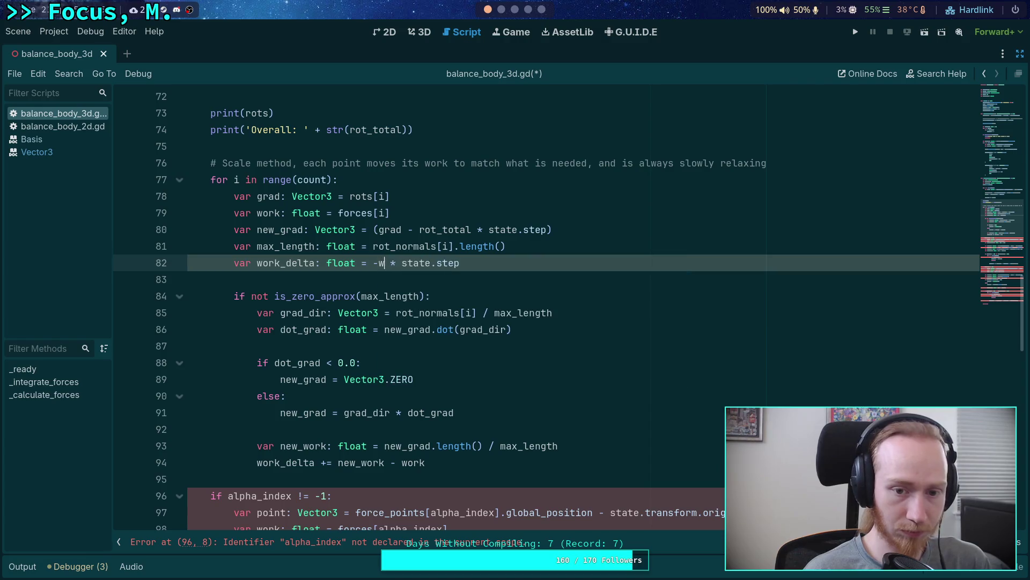
pyautogui.click(287, 276)
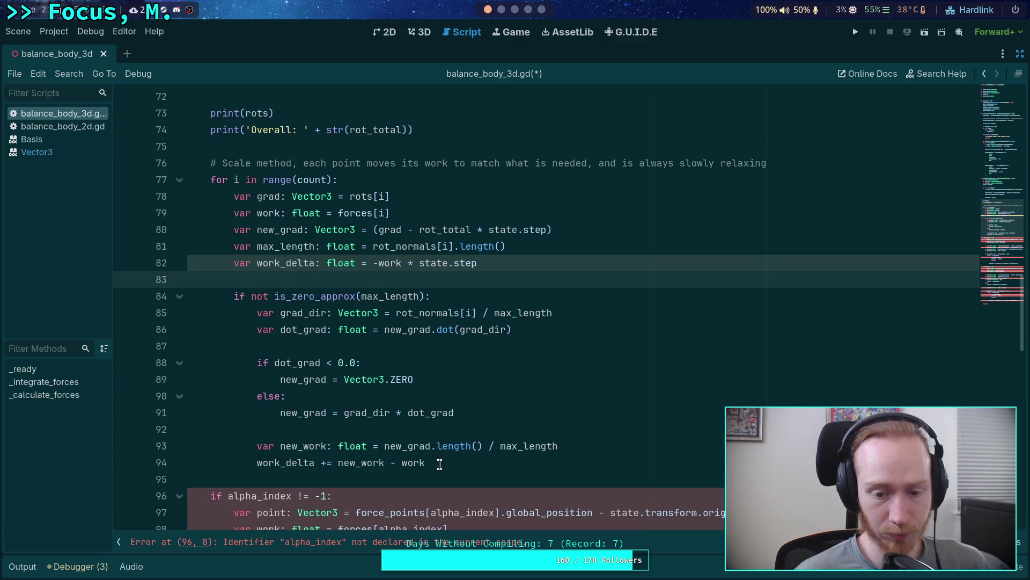
pyautogui.click(419, 473)
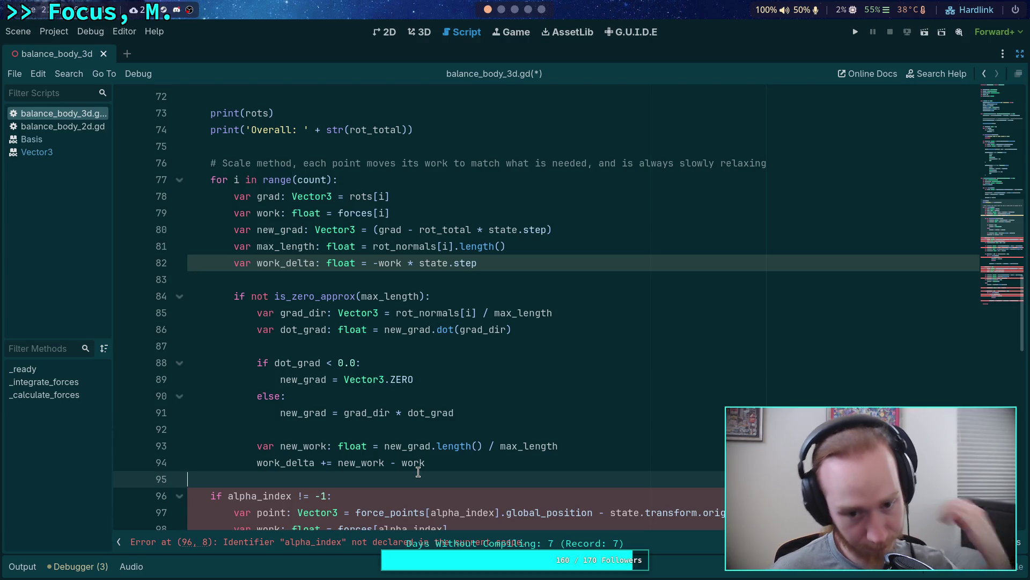
# Change line 94 to work_delta += (new_work - work) with parentheses around the difference
pyautogui.scroll(-3, 419, 472)
pyautogui.scroll(2, 419, 472)
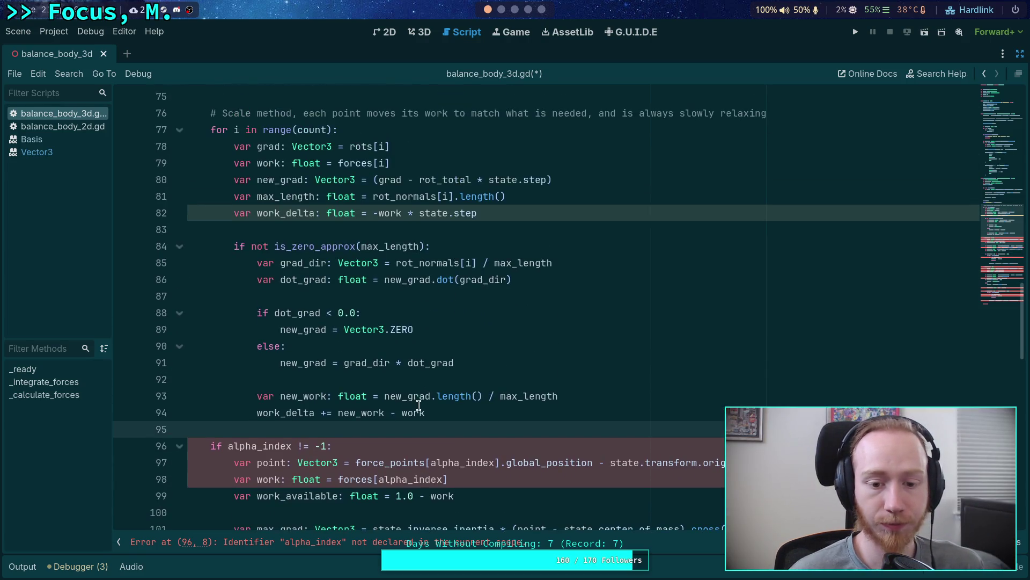
pyautogui.click(340, 412)
pyautogui.moveTo(343, 412); pyautogui.dragTo(499, 411)
pyautogui.scroll(1, 499, 410)
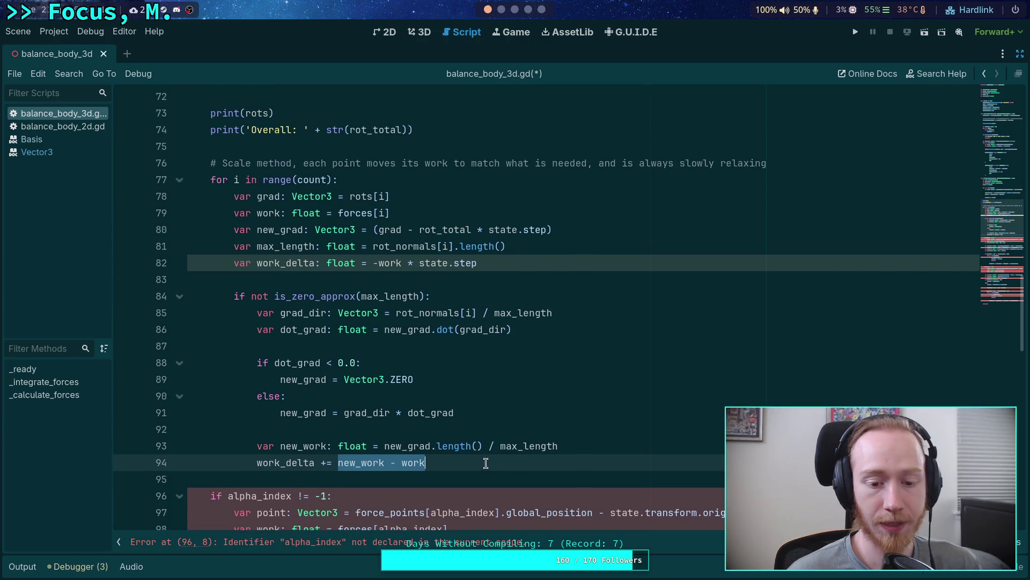
pyautogui.write('(')
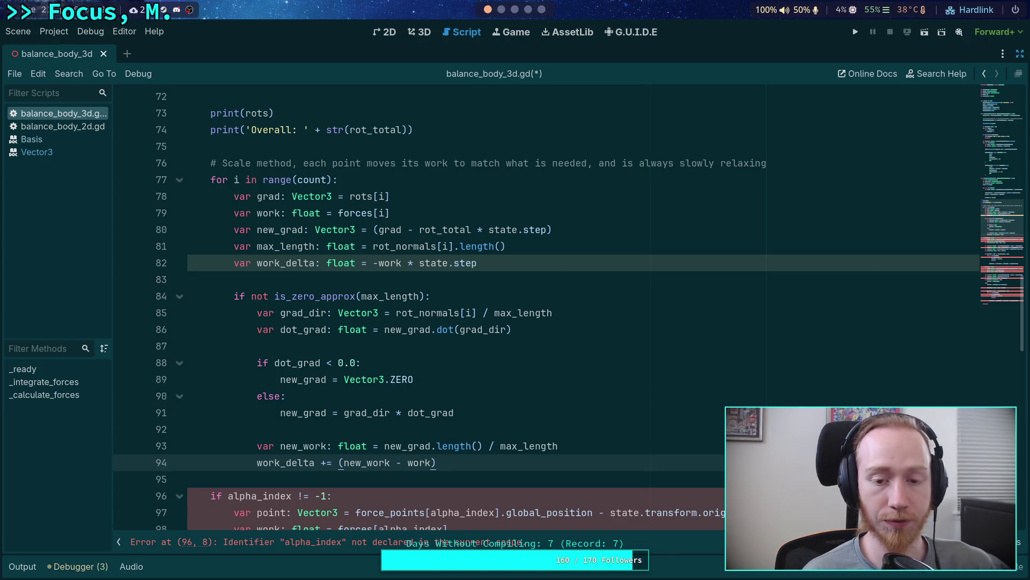
pyautogui.write('*')
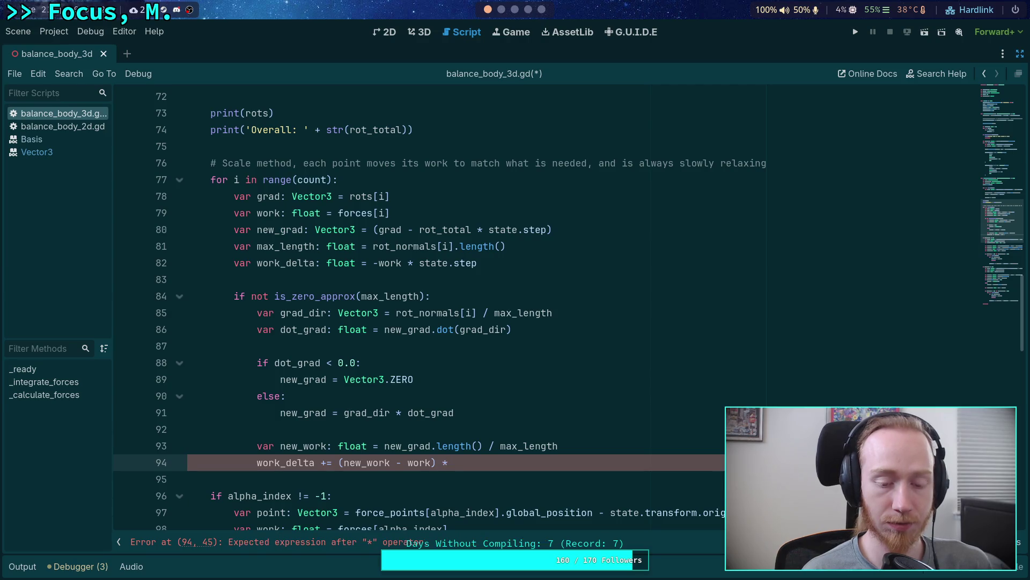
pyautogui.press('BackSpace')
pyautogui.press('BackSpace')
pyautogui.press('BackSpace')
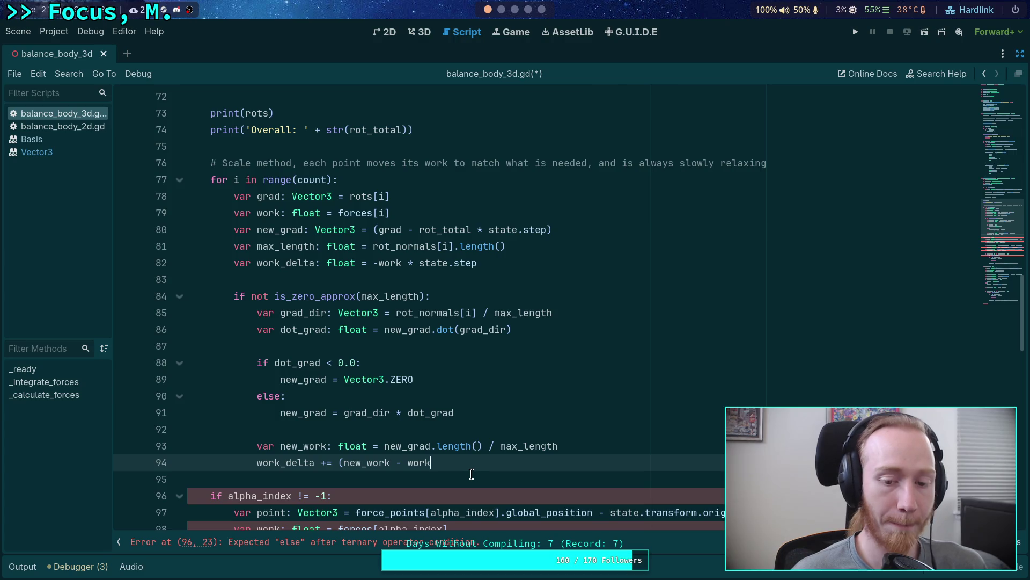
pyautogui.write(')')
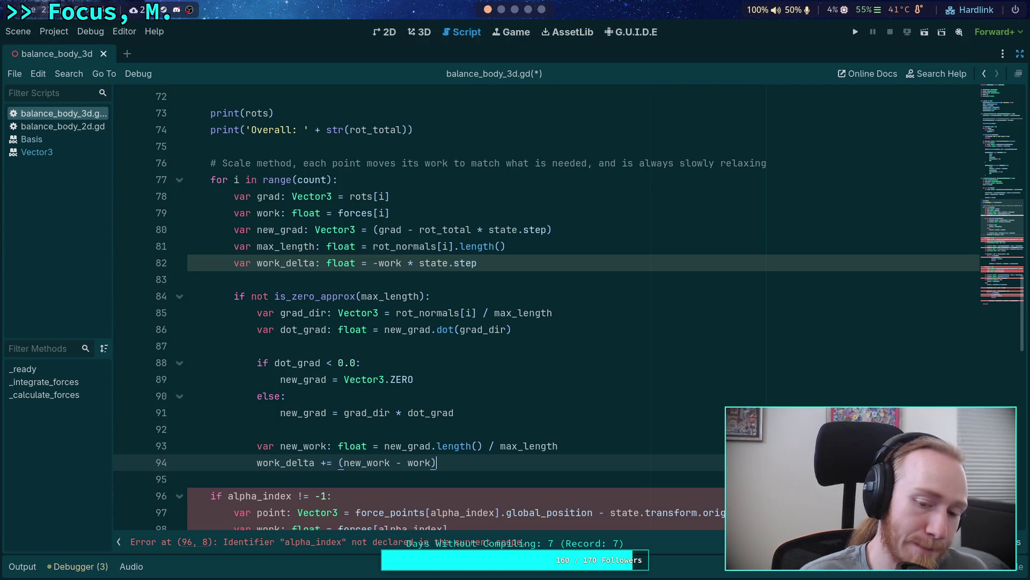
pyautogui.moveTo(338, 463); pyautogui.dragTo(441, 467)
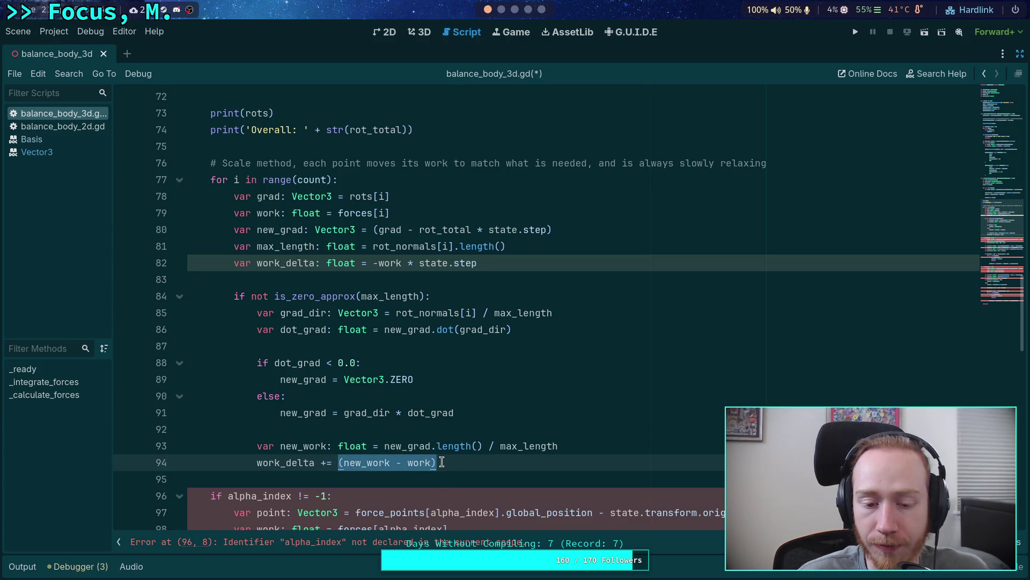
pyautogui.click(443, 466)
pyautogui.press('Left')
pyautogui.press('Left')
pyautogui.press('Left')
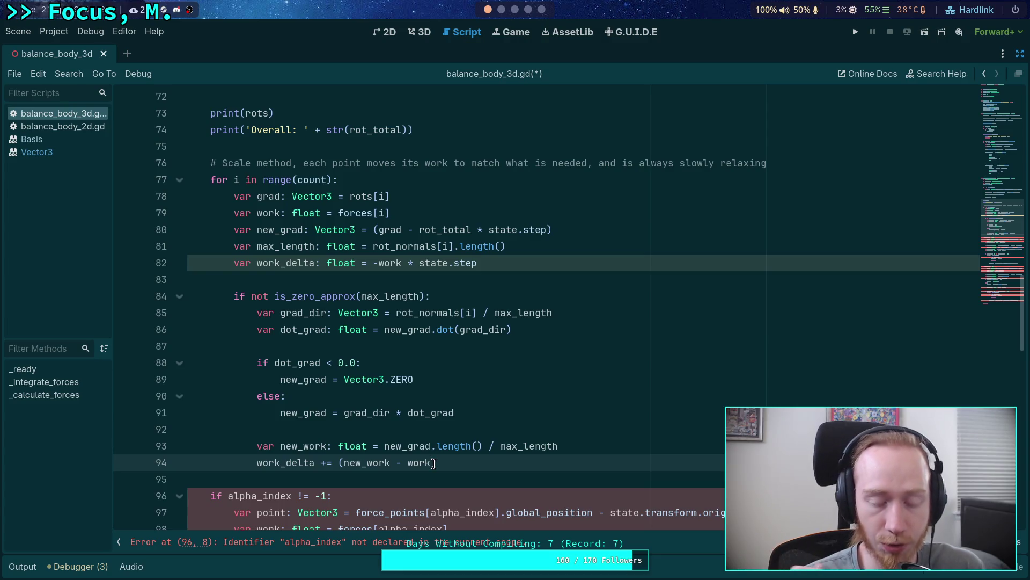
pyautogui.write(') ')
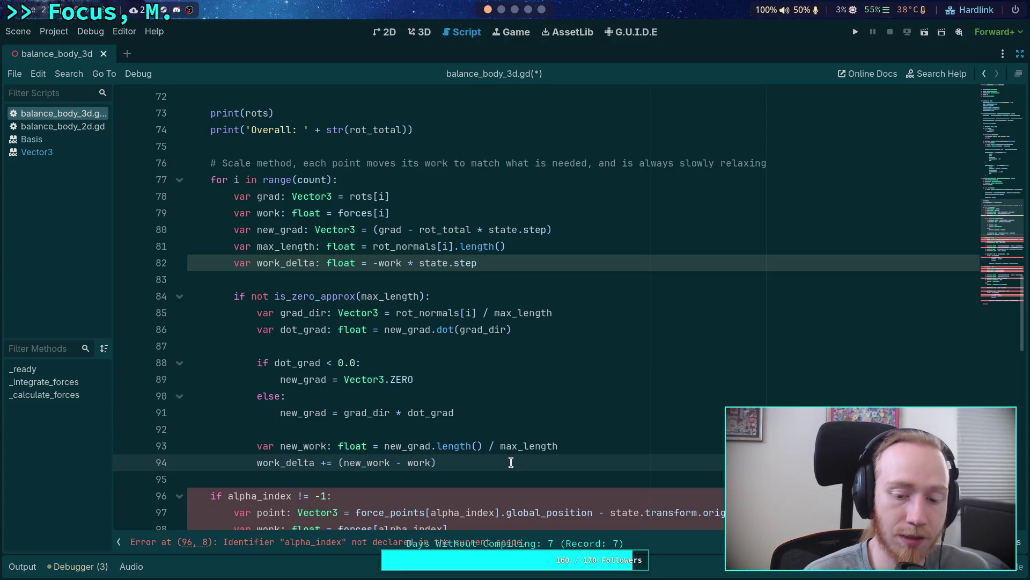
pyautogui.write('* 0.5')
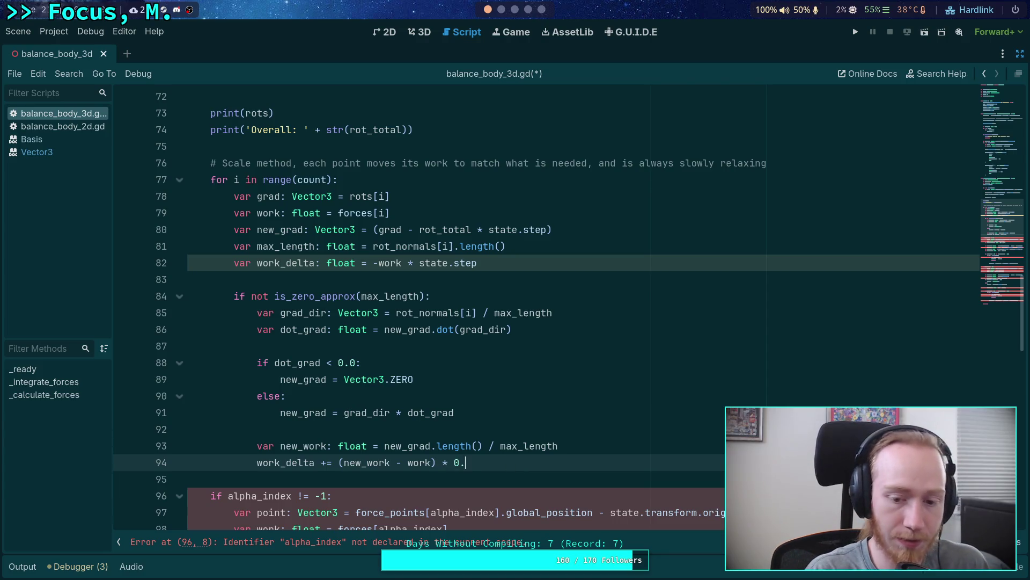
# Finish line 94 as work_delta += (new_work - work) * 0.5 and add a line below it
pyautogui.scroll(-1, 471, 432)
pyautogui.click(457, 428)
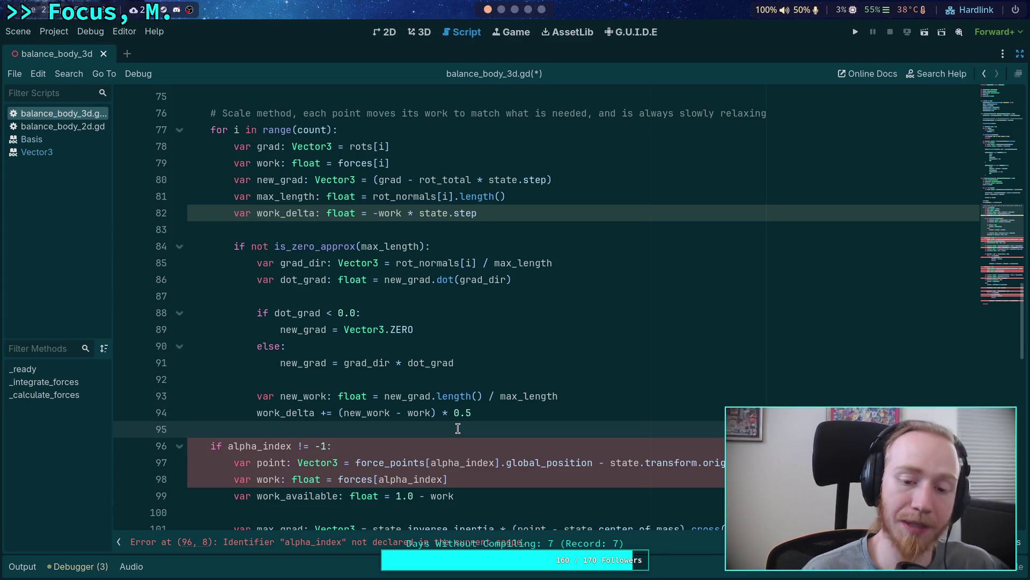
pyautogui.click(477, 413)
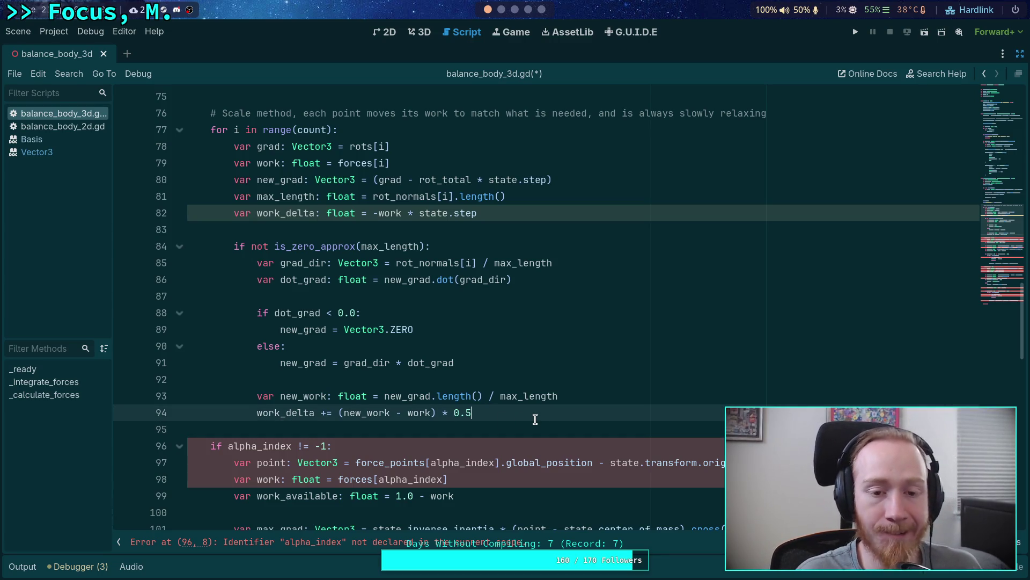
pyautogui.press('Return')
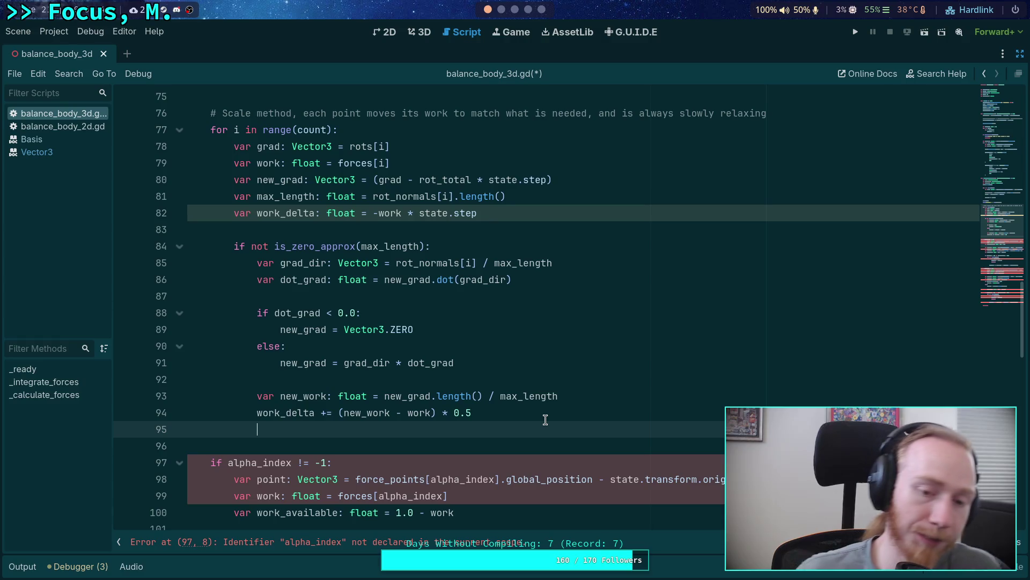
# Scroll through the script to review the alpha_index block below the scale loop
pyautogui.scroll(-2, 547, 405)
pyautogui.scroll(2, 594, 405)
pyautogui.scroll(-4, 607, 435)
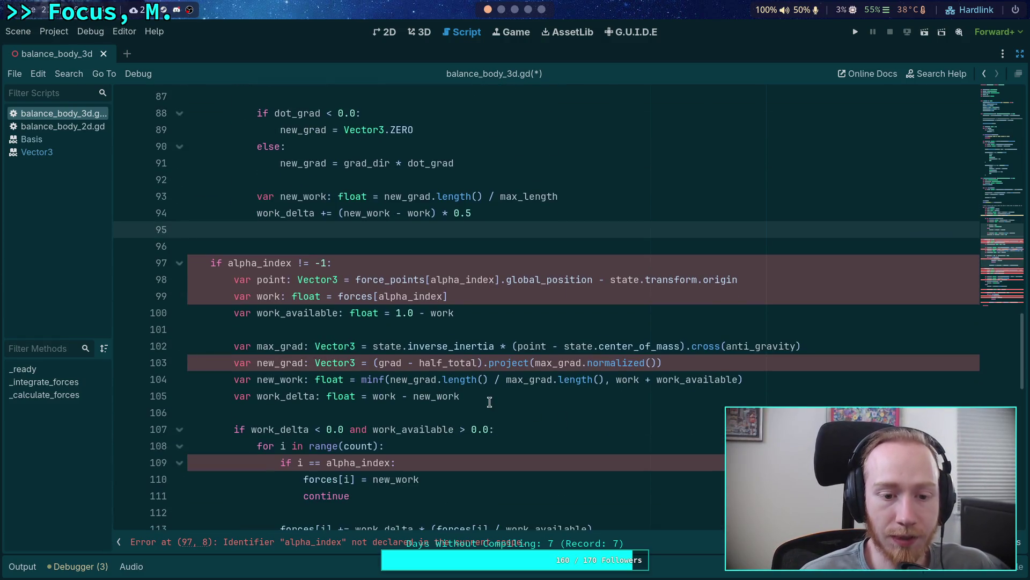
pyautogui.scroll(-4, 595, 375)
pyautogui.scroll(1, 595, 374)
pyautogui.scroll(2, 599, 402)
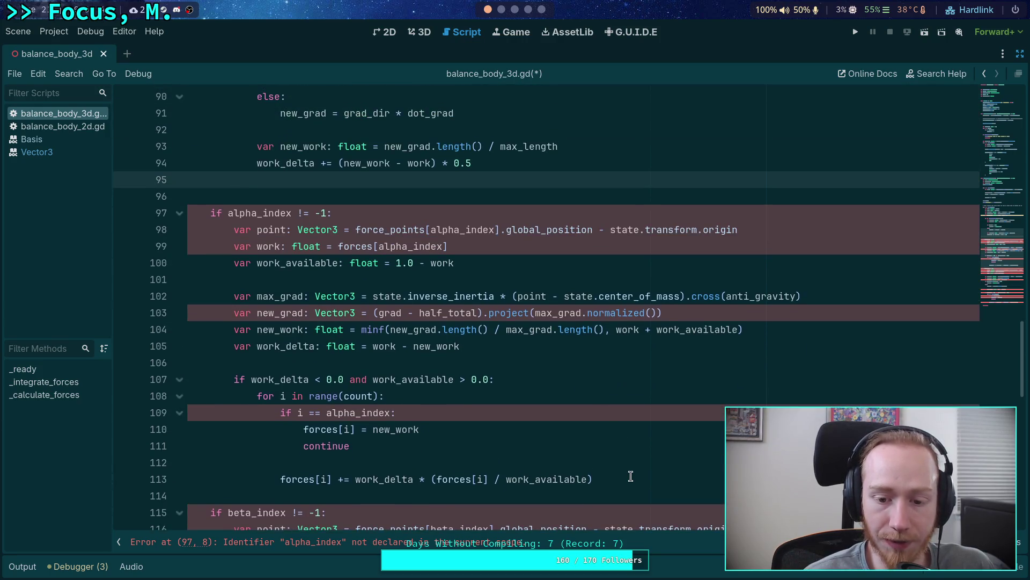
# Delete the alpha_index block after the scale loop
pyautogui.moveTo(633, 479)
pyautogui.mouseDown()
pyautogui.moveTo(230, 463)
pyautogui.moveTo(357, 291)
pyautogui.mouseUp()
pyautogui.hotkey('ctrl', 'v')
pyautogui.scroll(2, 357, 291)
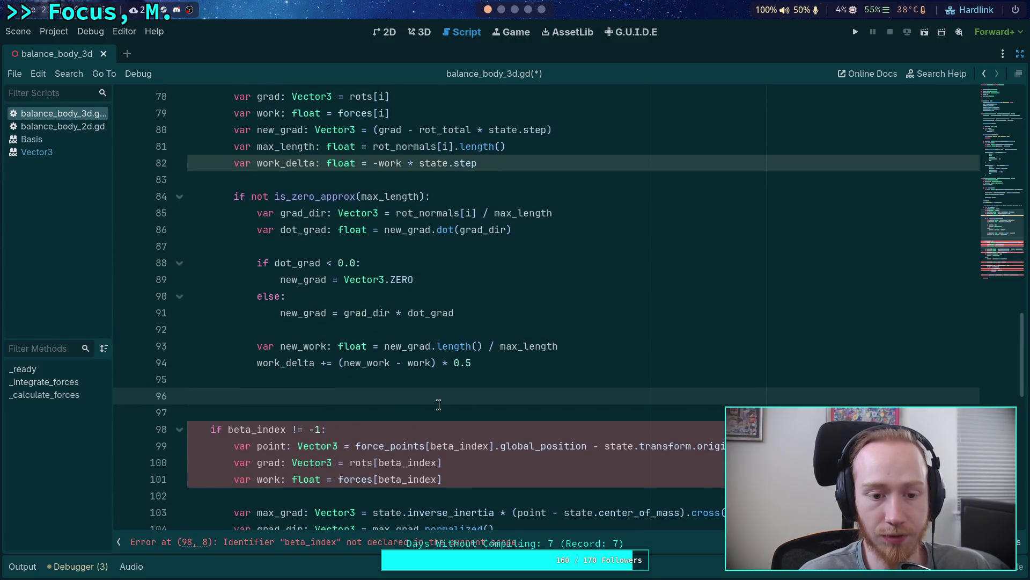
pyautogui.scroll(-5, 408, 413)
pyautogui.scroll(-1, 408, 414)
# Delete the beta_index block, leaving breakpoint directly after the scale loop
pyautogui.moveTo(632, 481)
pyautogui.mouseDown()
pyautogui.moveTo(459, 432)
pyautogui.moveTo(175, 328)
pyautogui.moveTo(144, 275)
pyautogui.mouseUp()
pyautogui.scroll(-3, 453, 329)
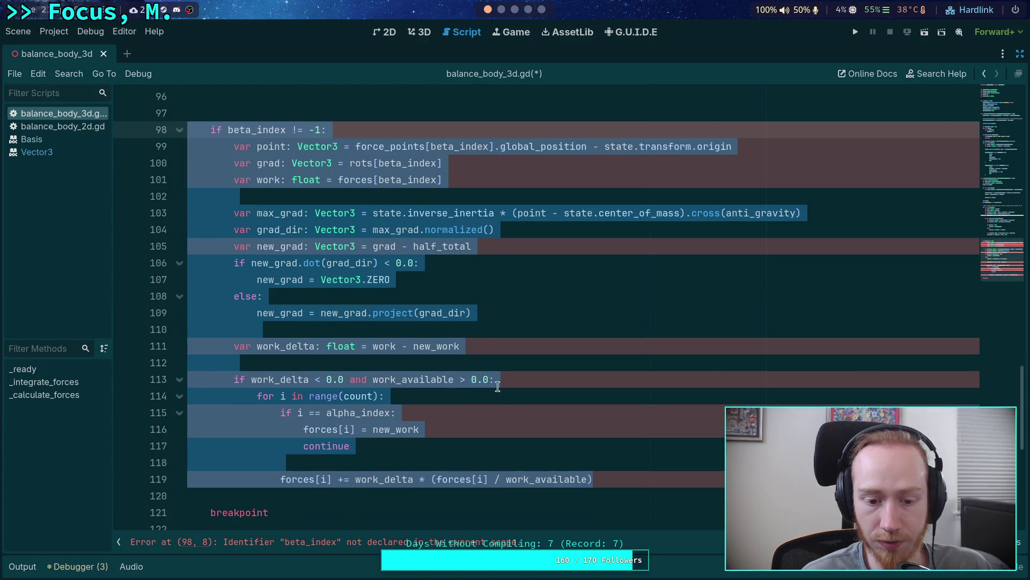
pyautogui.click(503, 414)
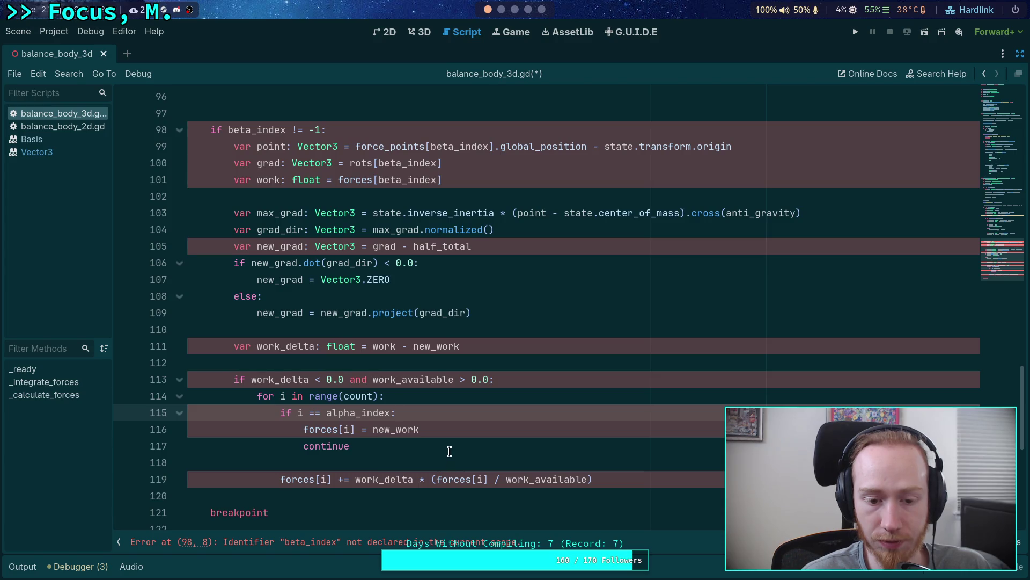
pyautogui.moveTo(449, 450)
pyautogui.mouseDown()
pyautogui.moveTo(448, 432)
pyautogui.moveTo(354, 316)
pyautogui.mouseUp()
pyautogui.scroll(4, 375, 333)
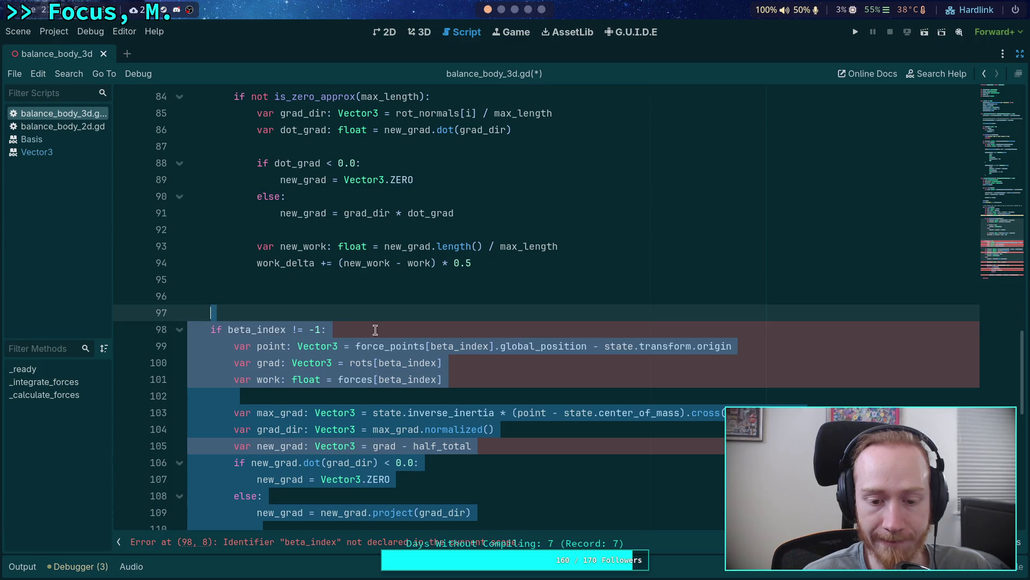
pyautogui.scroll(-3, 460, 407)
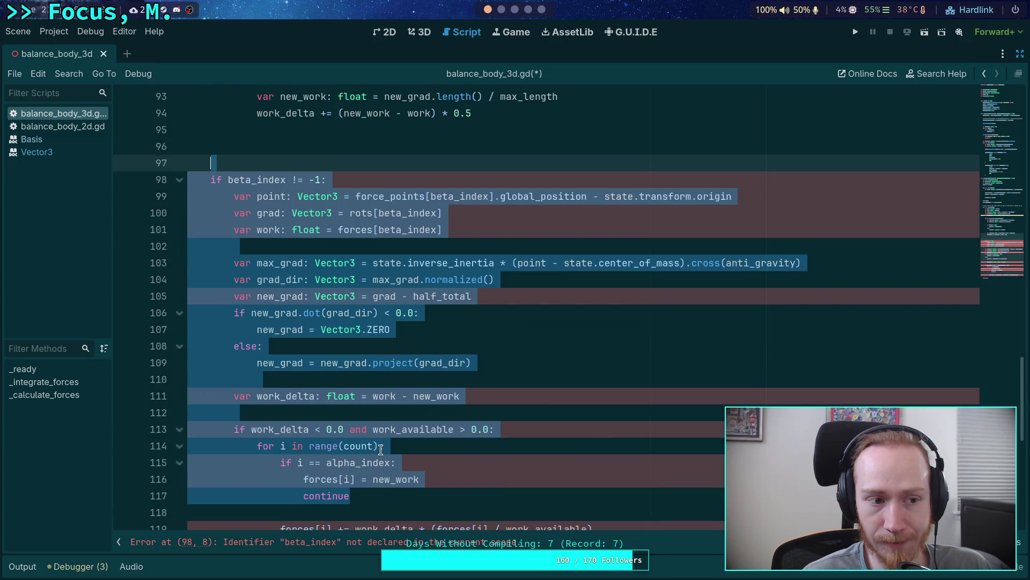
pyautogui.click(378, 444)
pyautogui.scroll(-2, 429, 441)
pyautogui.moveTo(685, 427)
pyautogui.mouseDown()
pyautogui.moveTo(268, 316)
pyautogui.moveTo(265, 297)
pyautogui.mouseUp()
pyautogui.press('BackSpace')
pyautogui.press('BackSpace')
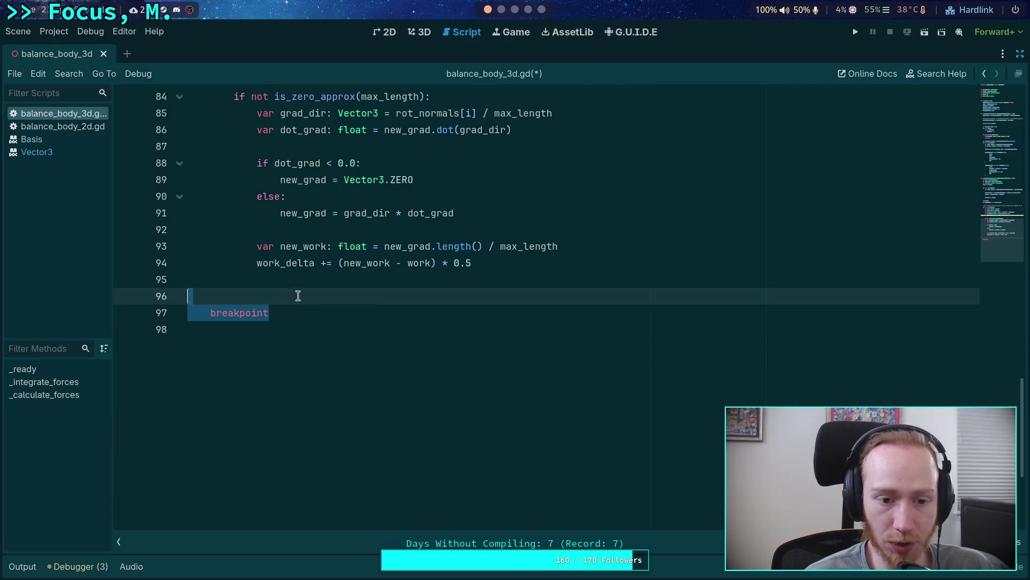
pyautogui.scroll(4, 367, 278)
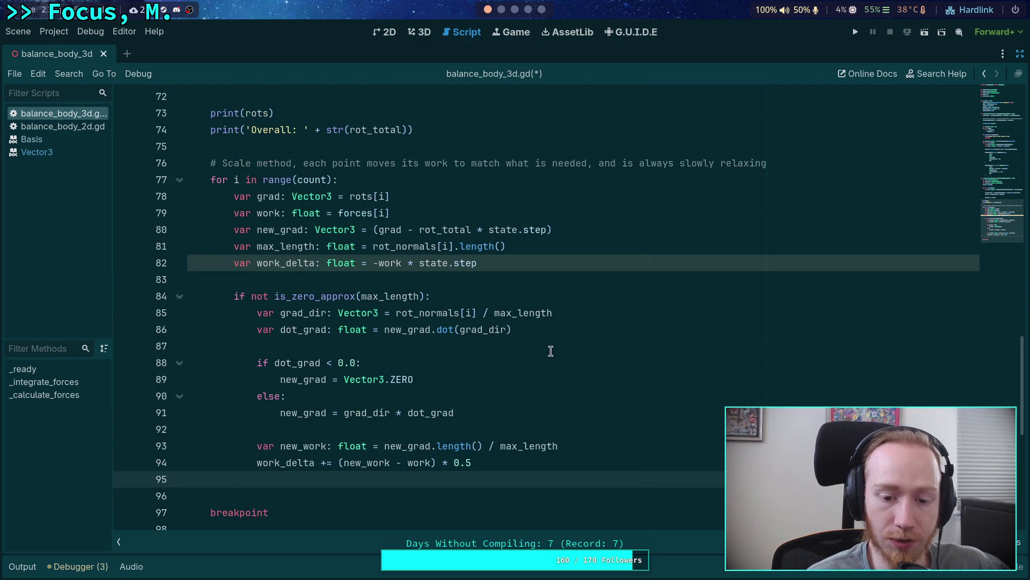
# Add forces[i] += work_delta * state.step inside the loop after line 94
pyautogui.click(561, 463)
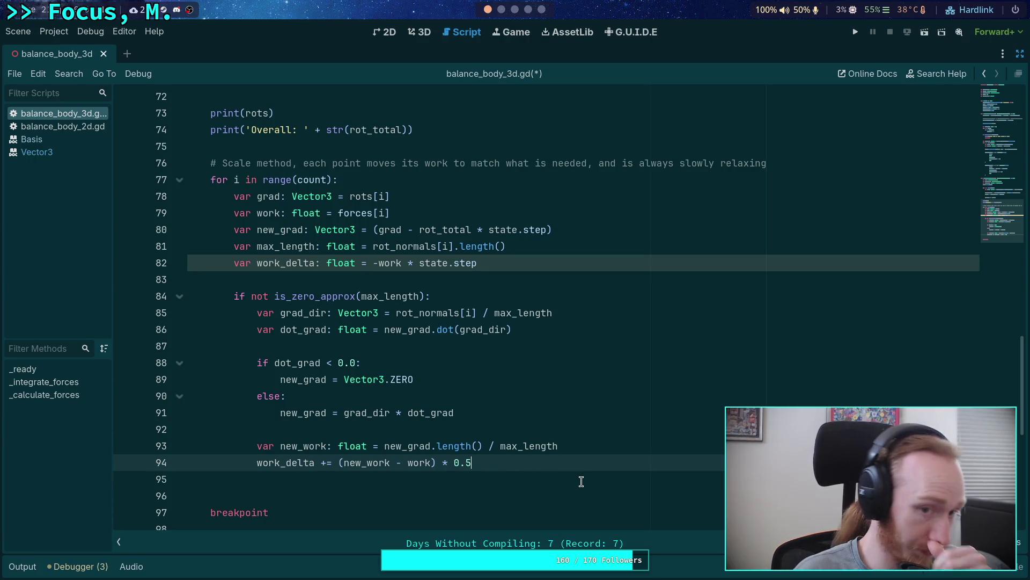
pyautogui.press('Return')
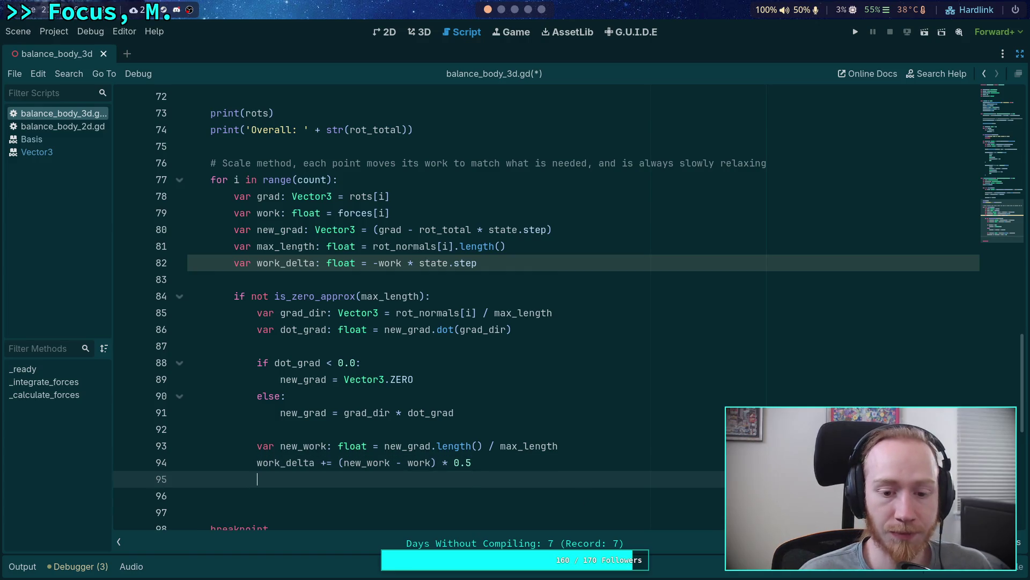
pyautogui.press('Return')
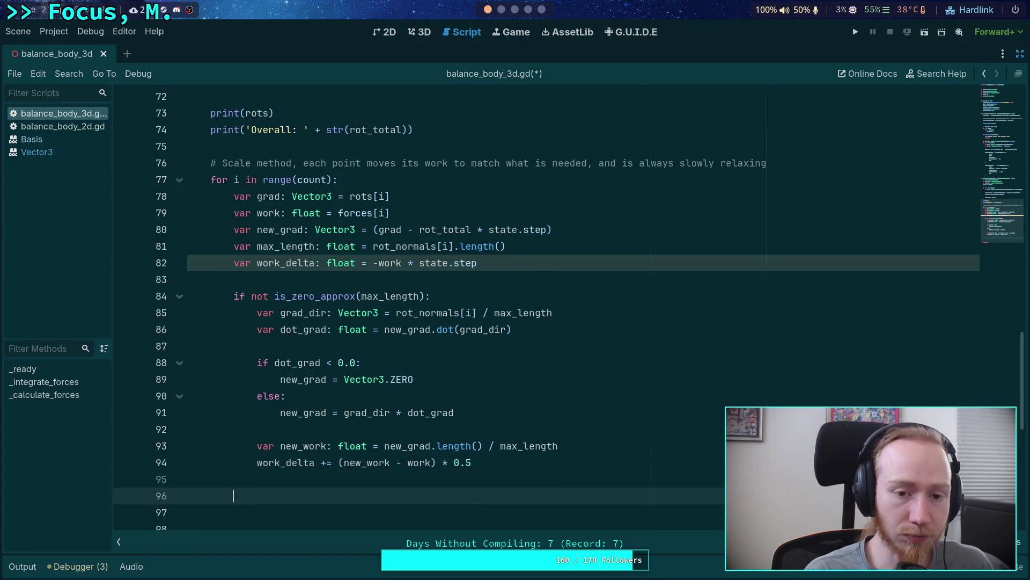
pyautogui.write('forc')
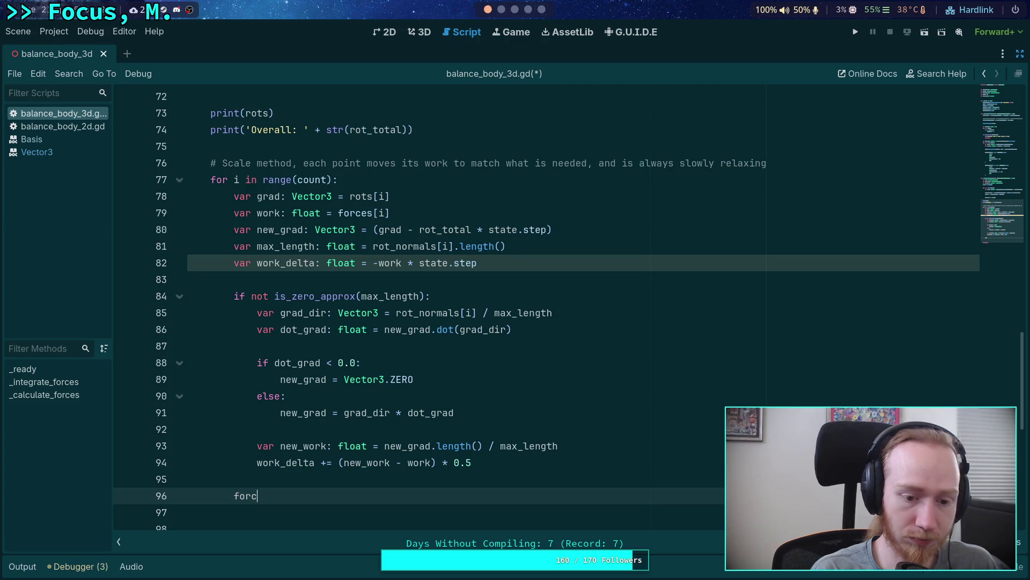
pyautogui.write('es[i] ')
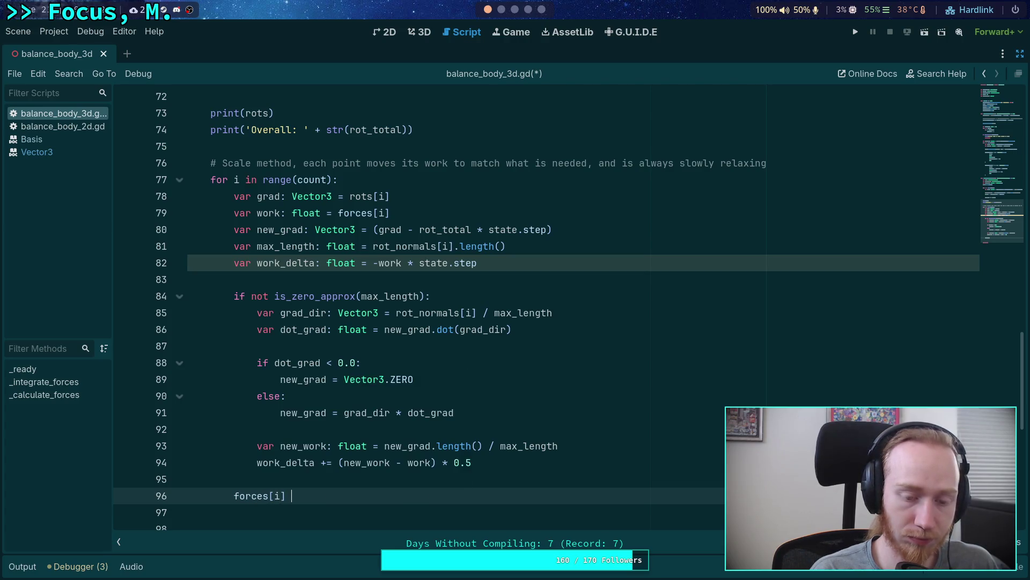
pyautogui.write('+=')
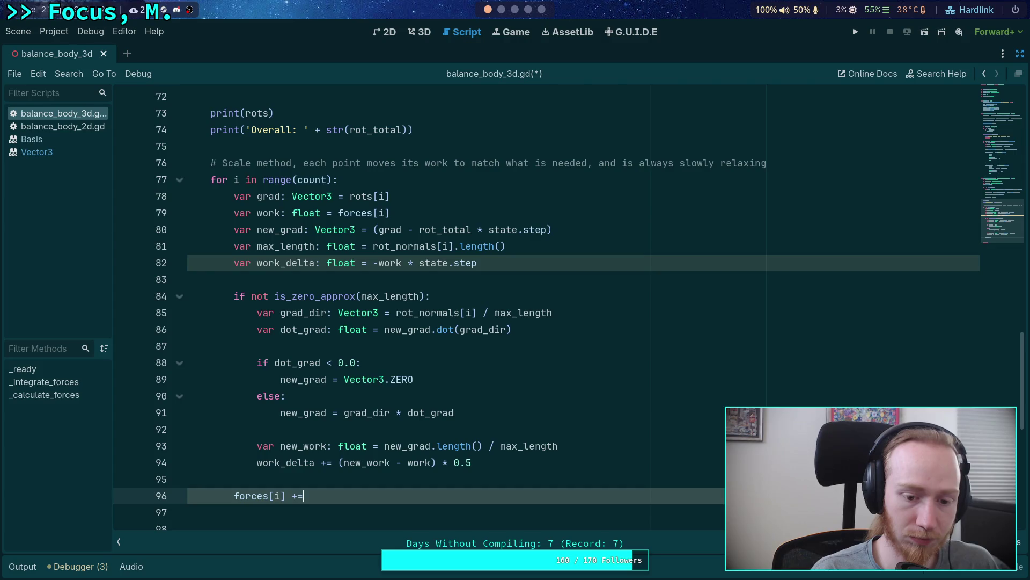
pyautogui.write(' work_d')
pyautogui.press('Return')
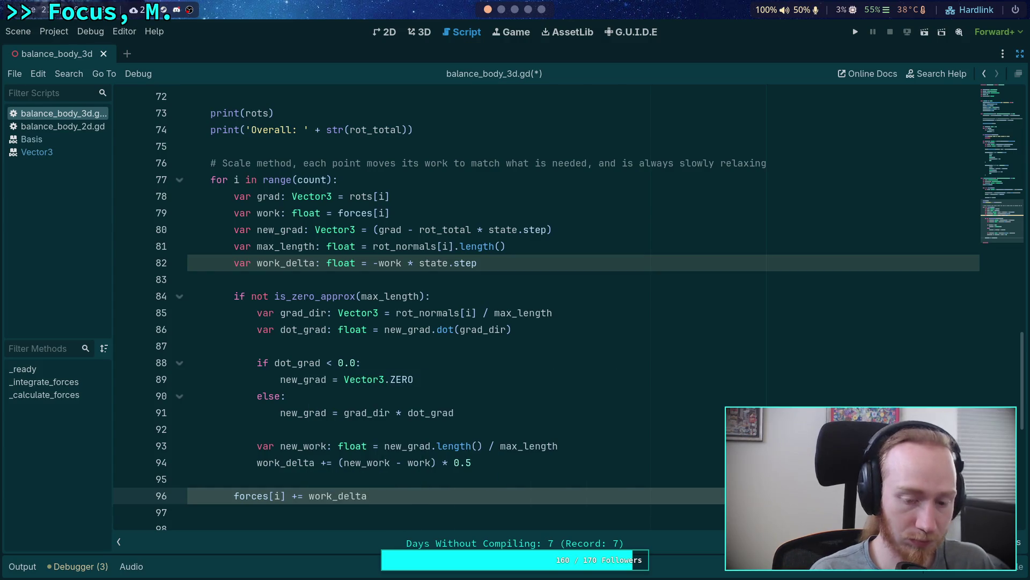
pyautogui.write(' * state.step')
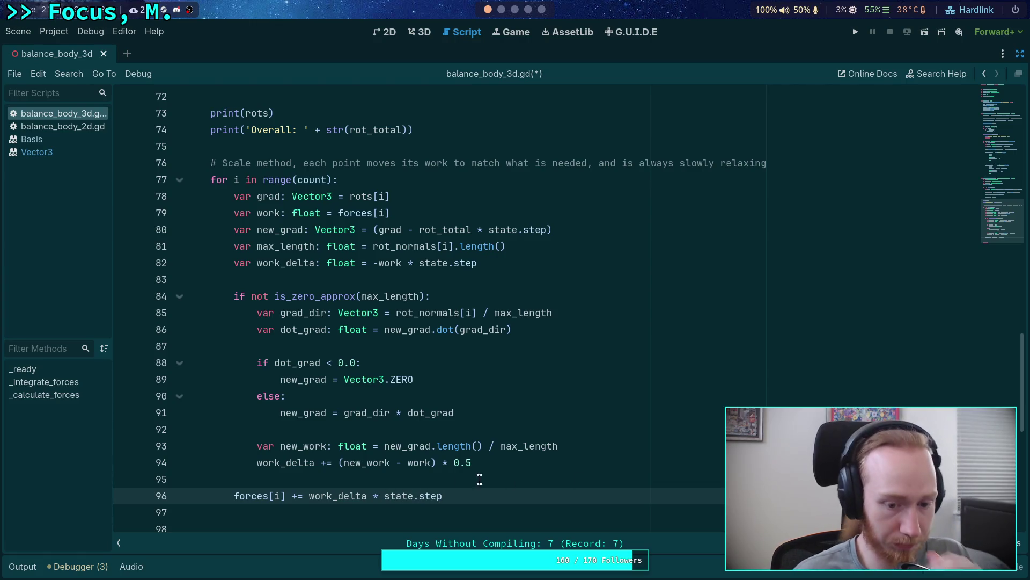
# Insert two blank lines between the forces update and breakpoint
pyautogui.press('Return')
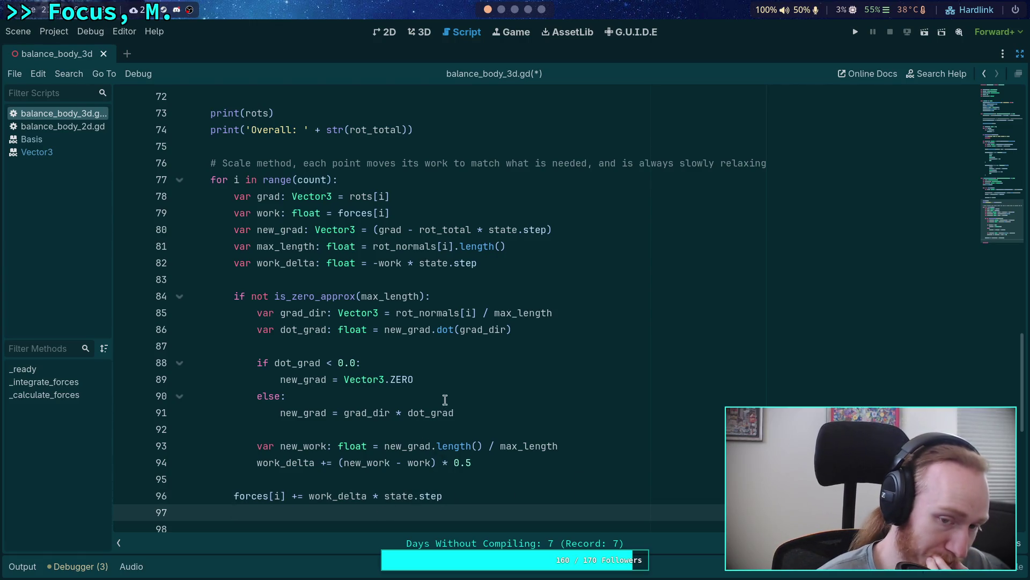
pyautogui.scroll(-1, 365, 276)
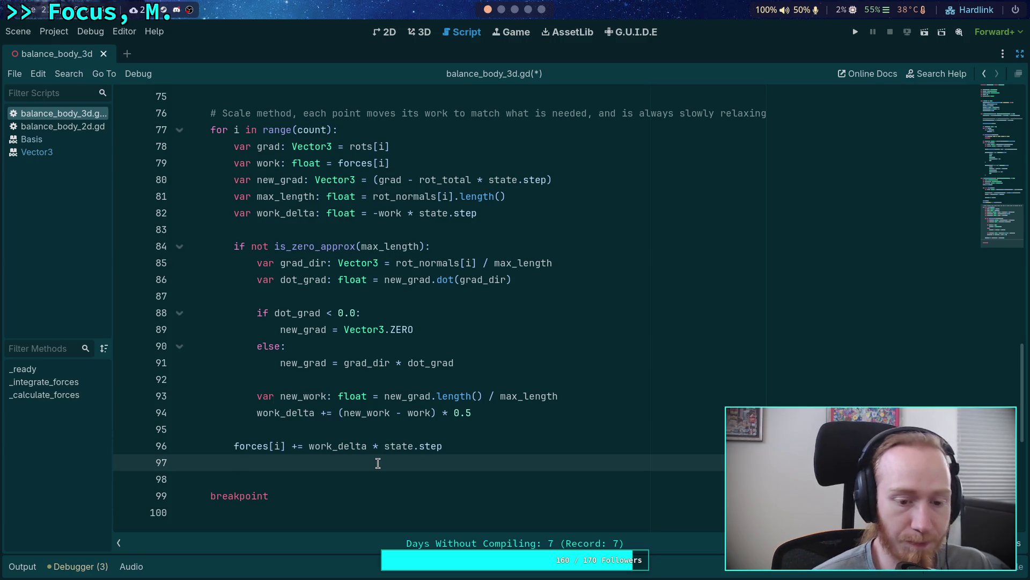
pyautogui.press('Return')
pyautogui.scroll(-2, 348, 472)
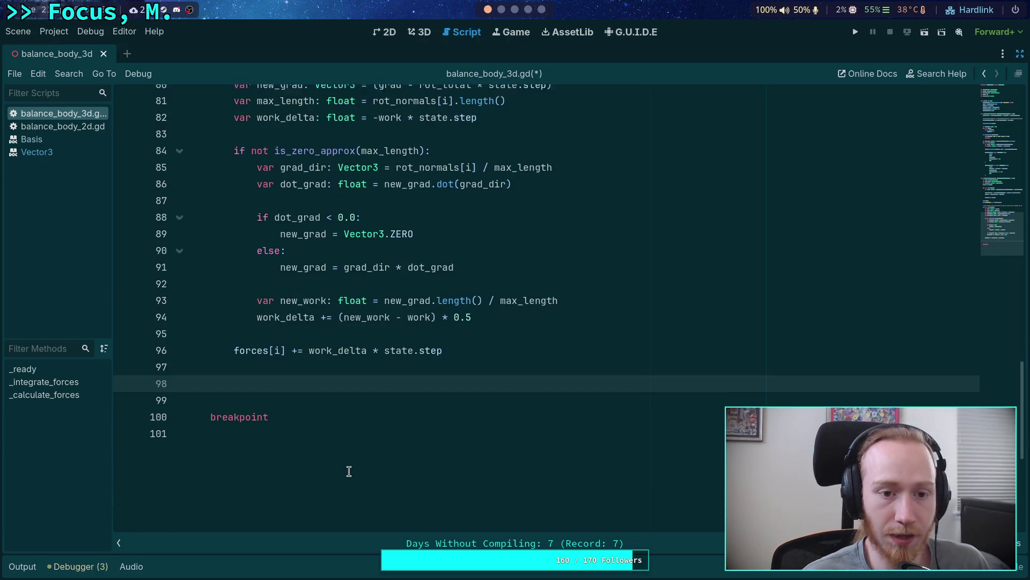
pyautogui.scroll(2, 349, 471)
pyautogui.scroll(-1, 465, 481)
pyautogui.scroll(1, 465, 481)
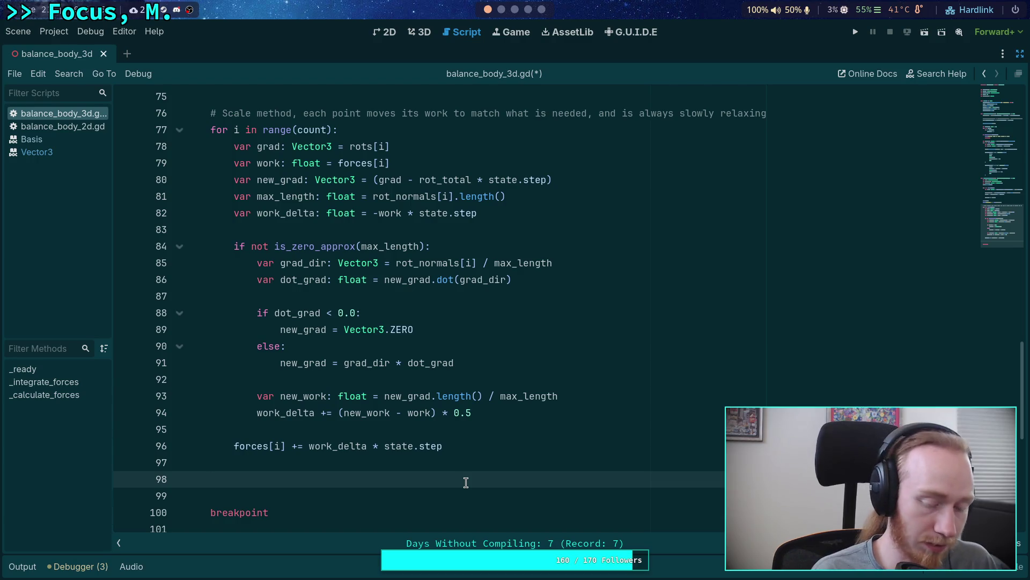
pyautogui.click(507, 449)
pyautogui.click(345, 466)
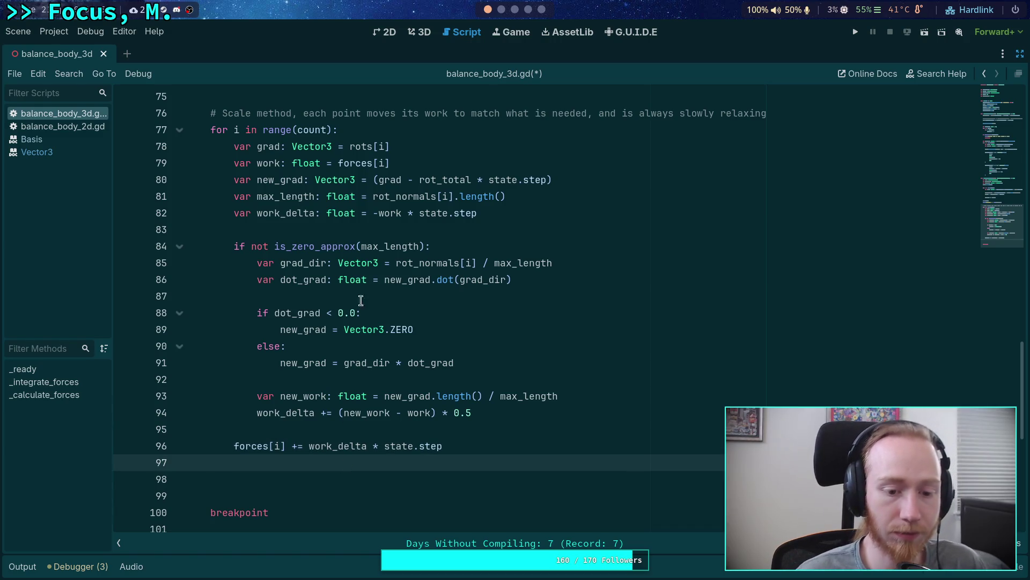
pyautogui.scroll(1, 743, 211)
pyautogui.scroll(2, 742, 212)
# Declare 'var force_total: float = 0.0' before the loop and add 'force_total += forces[i]' inside it
pyautogui.click(736, 265)
pyautogui.press('Return')
pyautogui.write('var force_total: ')
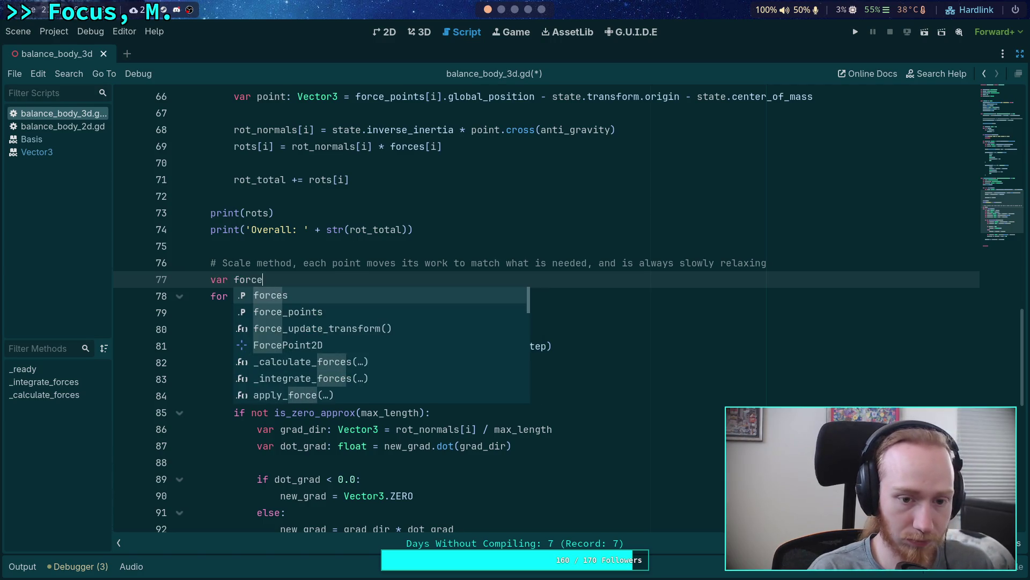
pyautogui.write('float = 0.0')
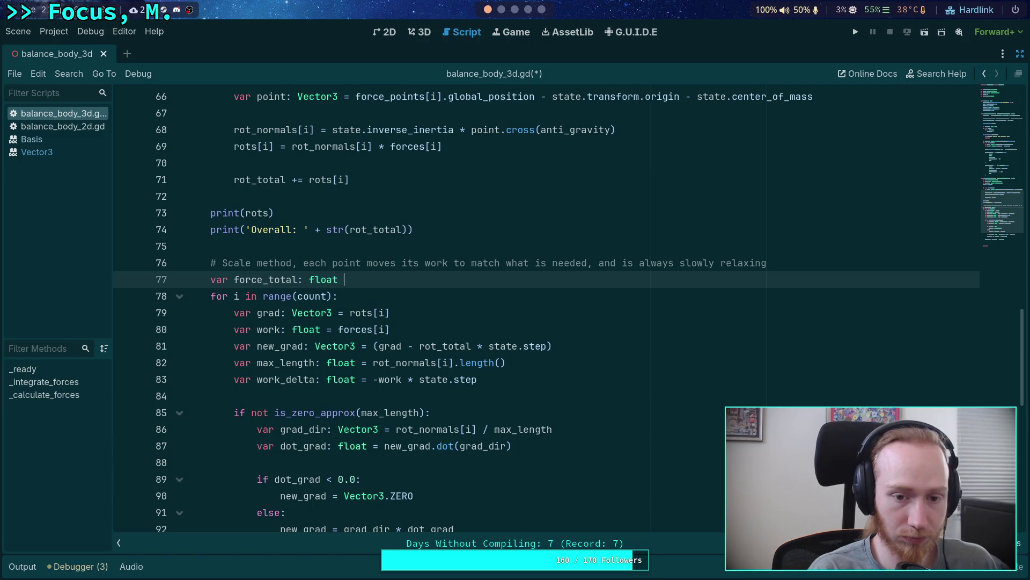
pyautogui.scroll(-3, 774, 255)
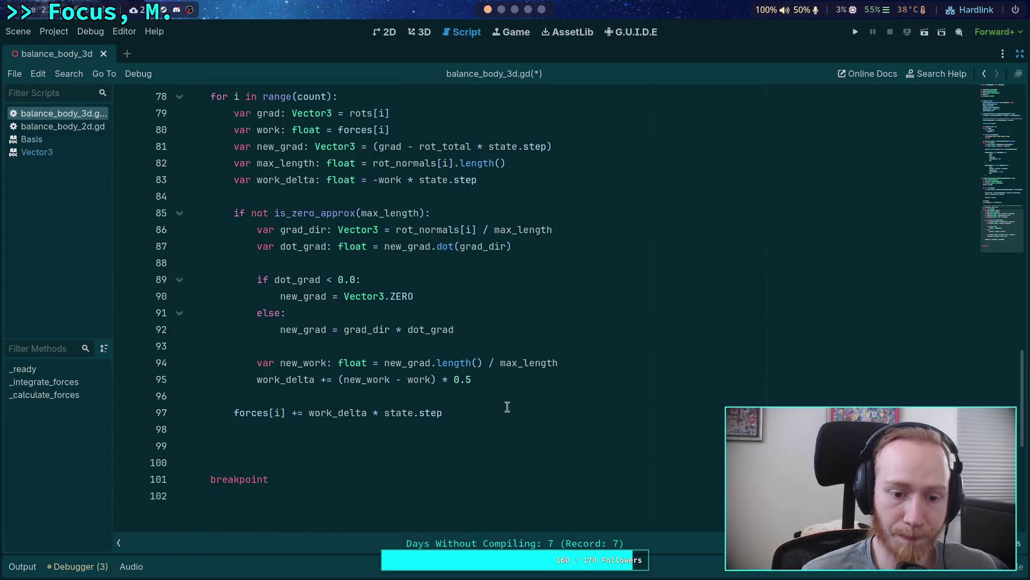
pyautogui.click(491, 432)
pyautogui.scroll(1, 569, 440)
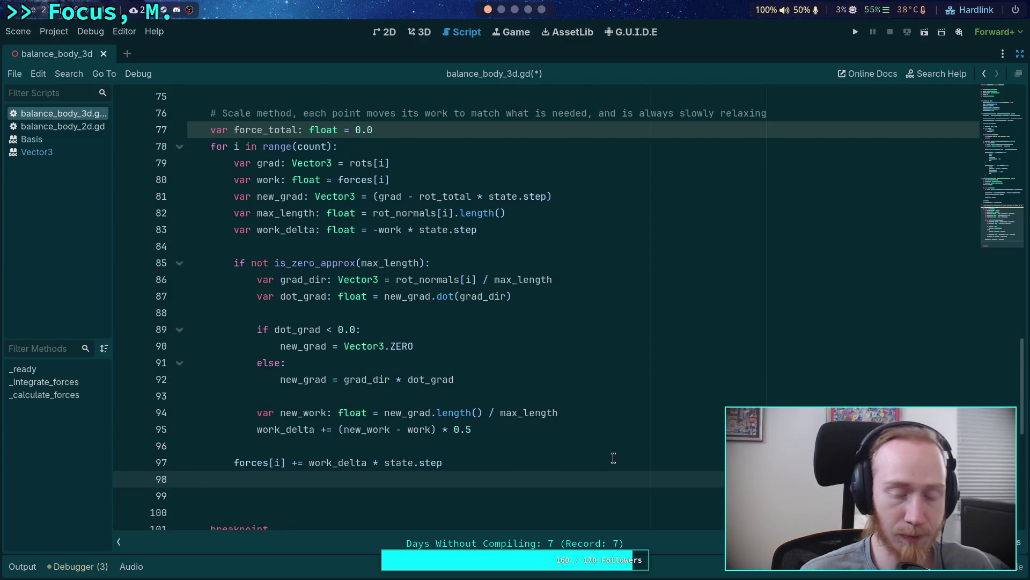
pyautogui.write('force_total += for')
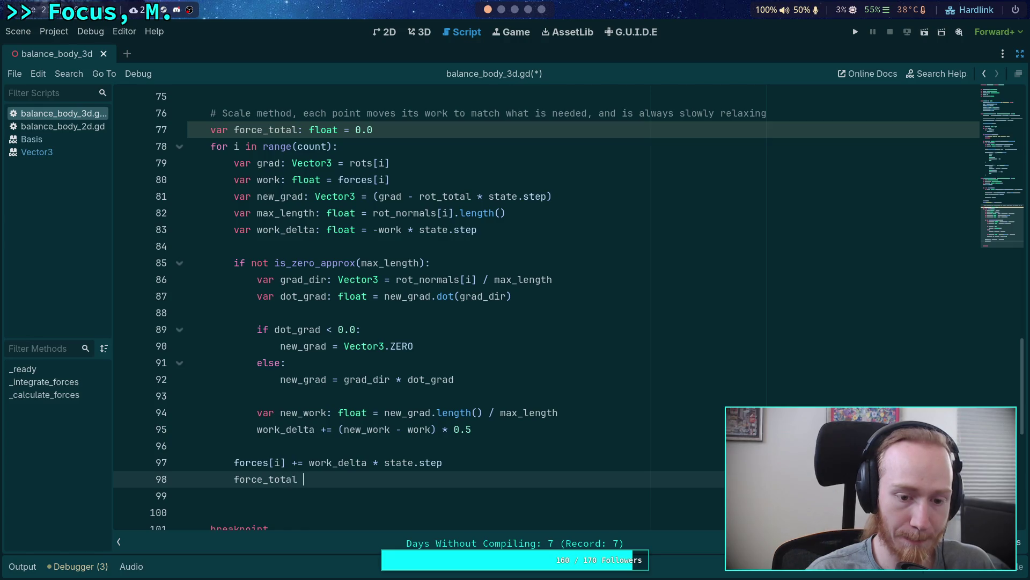
pyautogui.write('ces[i]')
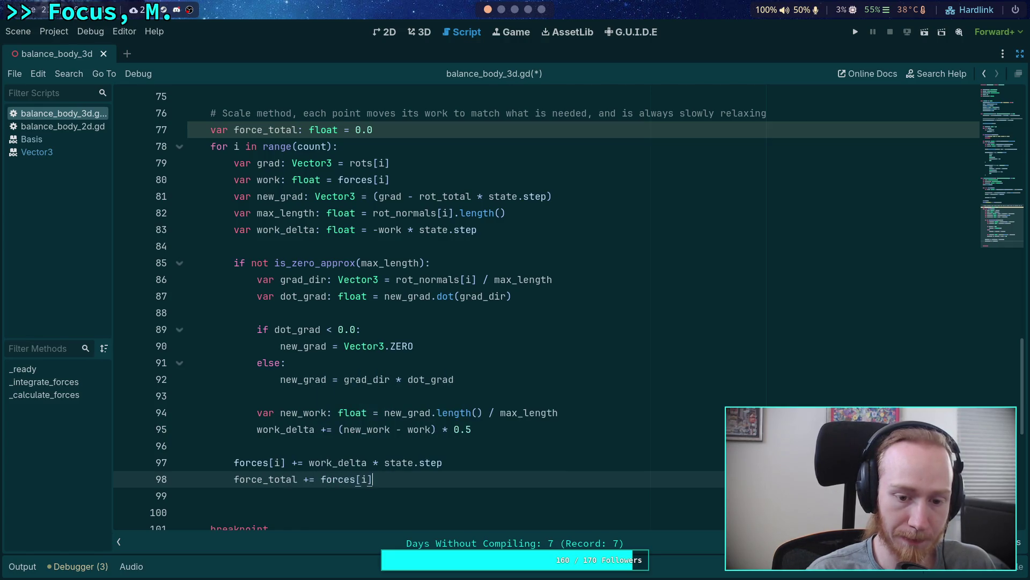
# Add a second loop over range(count) that applies 'forces[i] /= force_total'
pyautogui.press('Down')
pyautogui.press('Return')
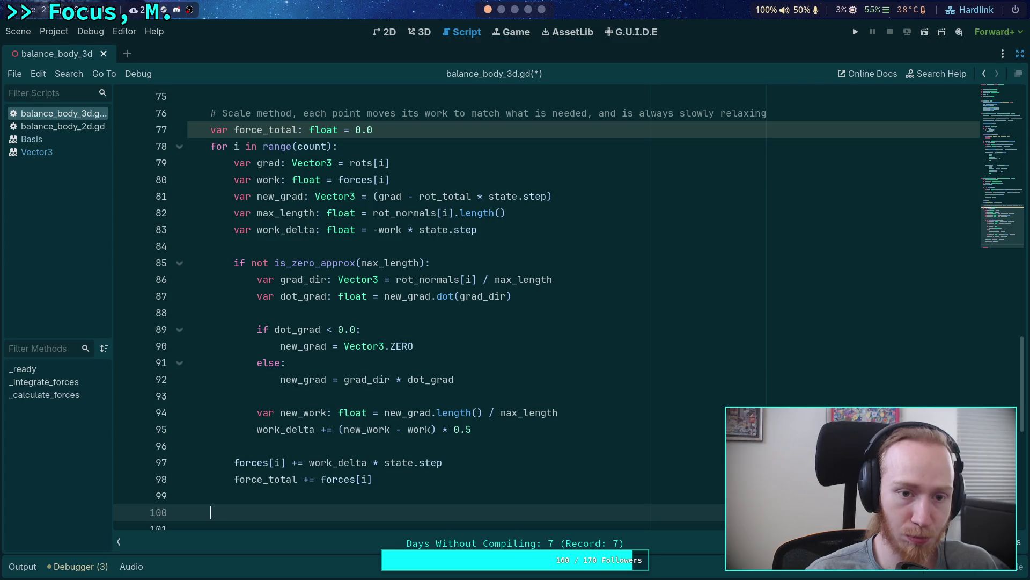
pyautogui.scroll(-1, 622, 454)
pyautogui.write('for i in range(cour')
pyautogui.write('nt):')
pyautogui.press('Return')
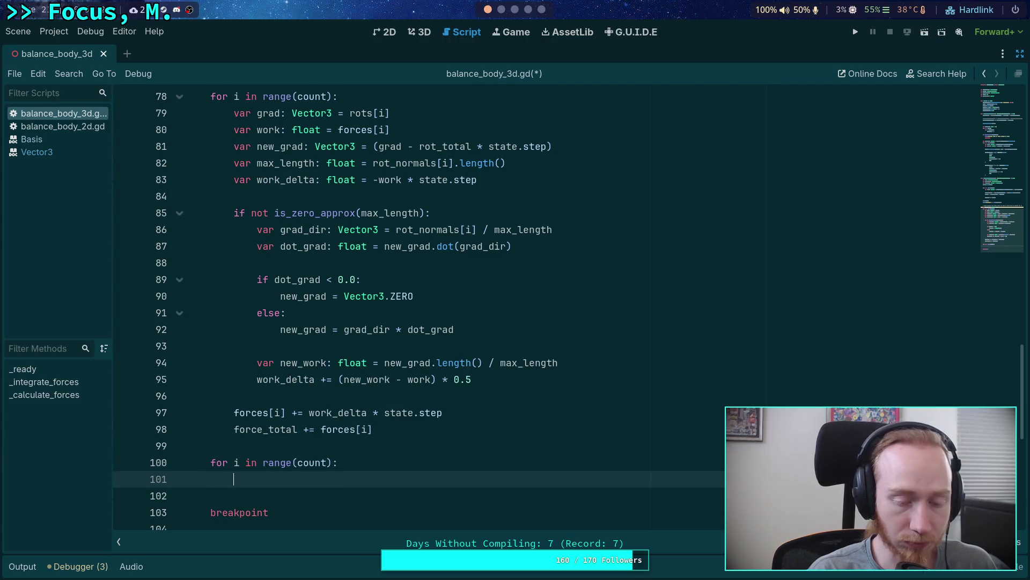
pyautogui.write('forces')
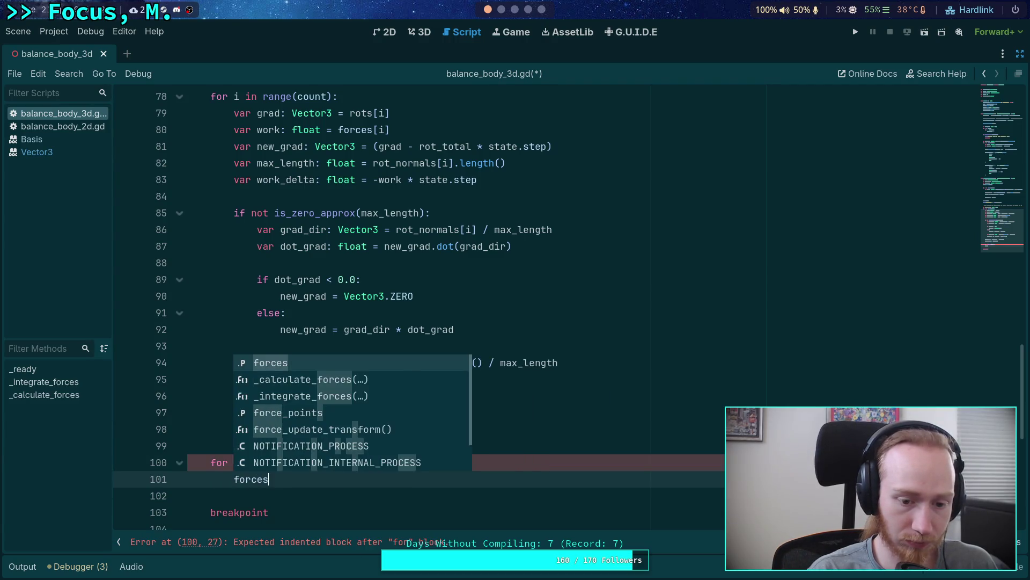
pyautogui.write('[i] =')
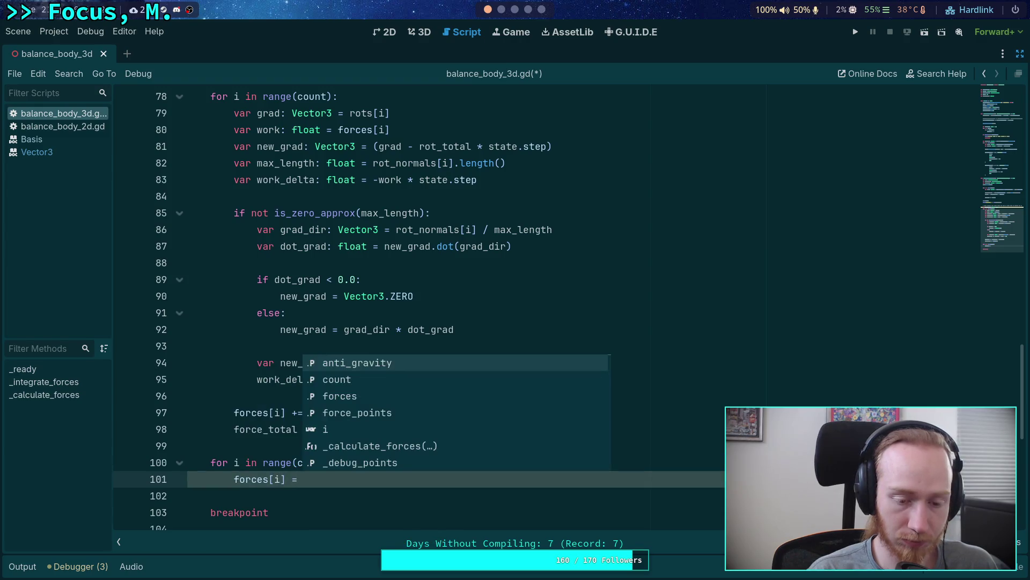
pyautogui.press('BackSpace')
pyautogui.press('BackSpace')
pyautogui.write('/= force_total')
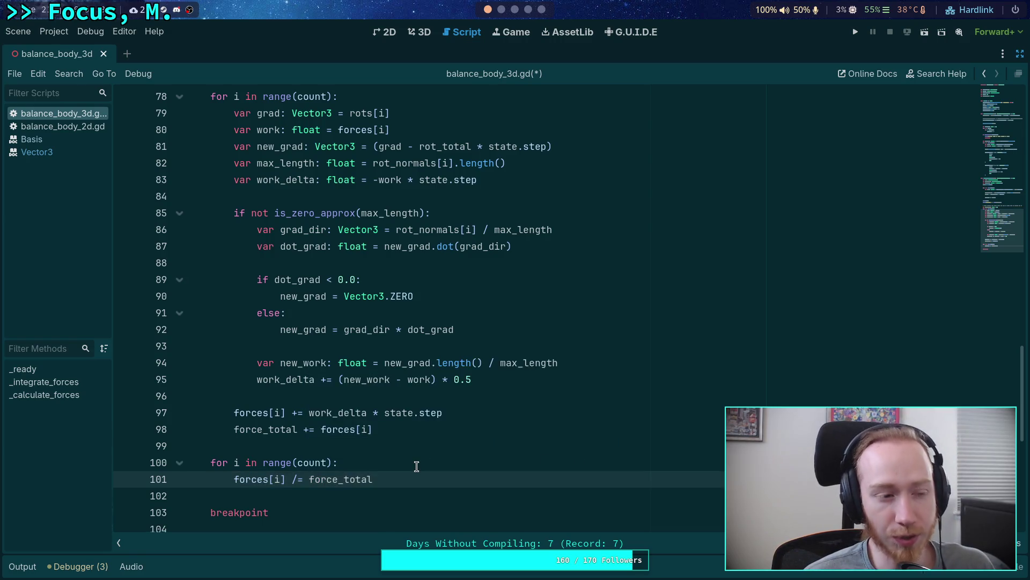
pyautogui.scroll(3, 421, 473)
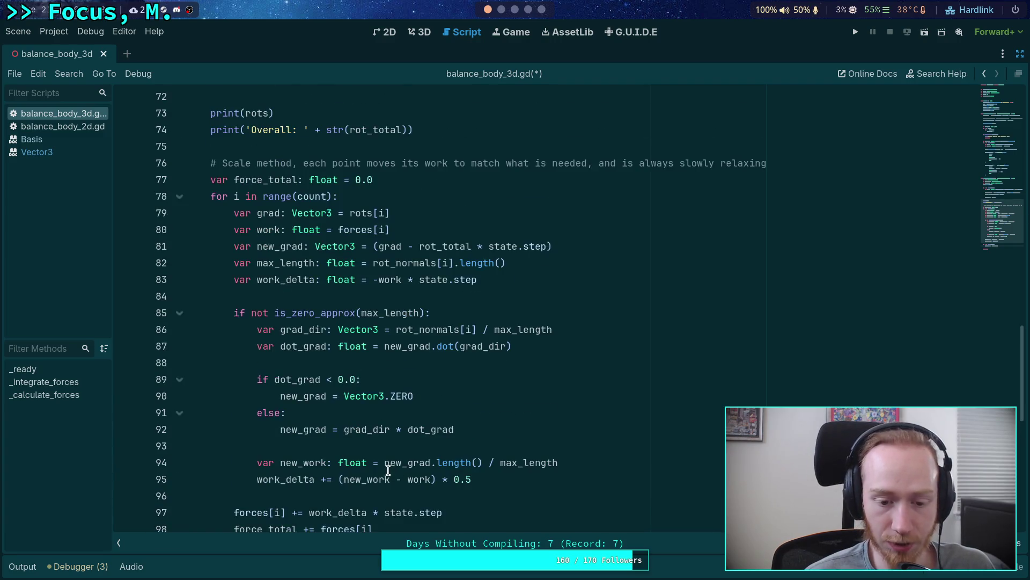
pyautogui.scroll(-3, 391, 465)
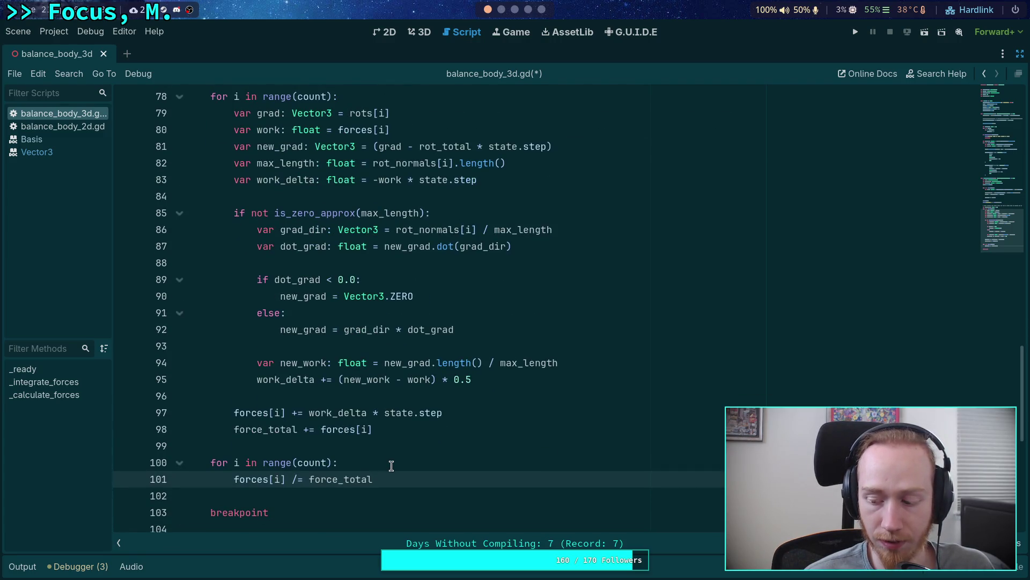
pyautogui.click(396, 492)
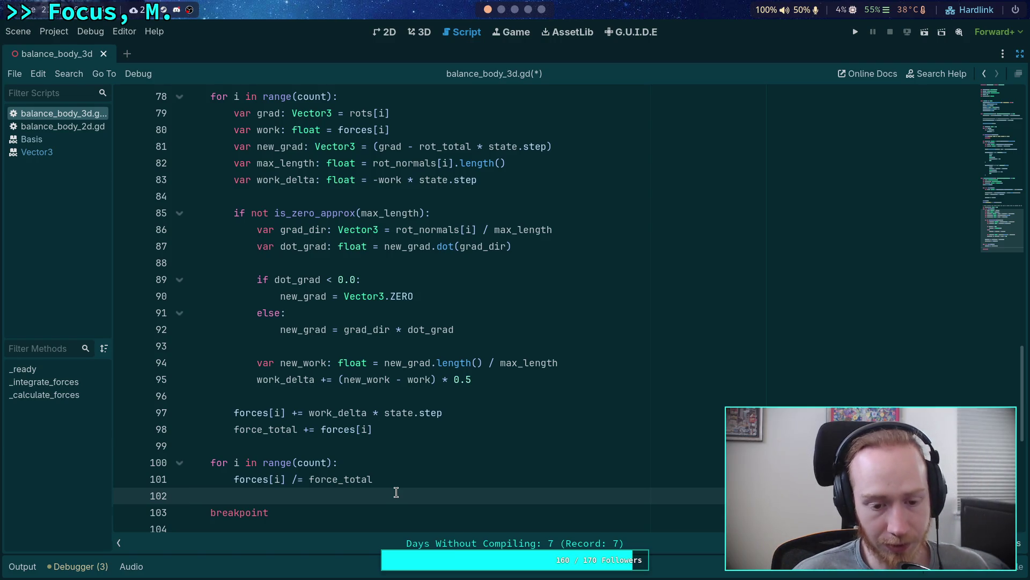
# Review the edited _calculate_forces code, save balance_body_3d.gd, and run the scene to test it
pyautogui.scroll(-1, 390, 492)
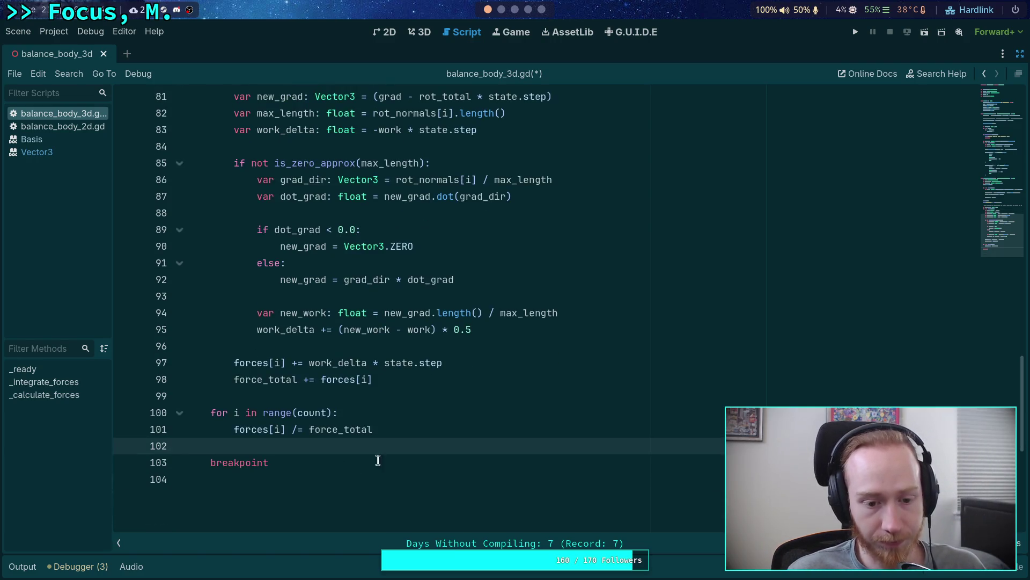
pyautogui.scroll(10, 408, 467)
pyautogui.scroll(-5, 396, 470)
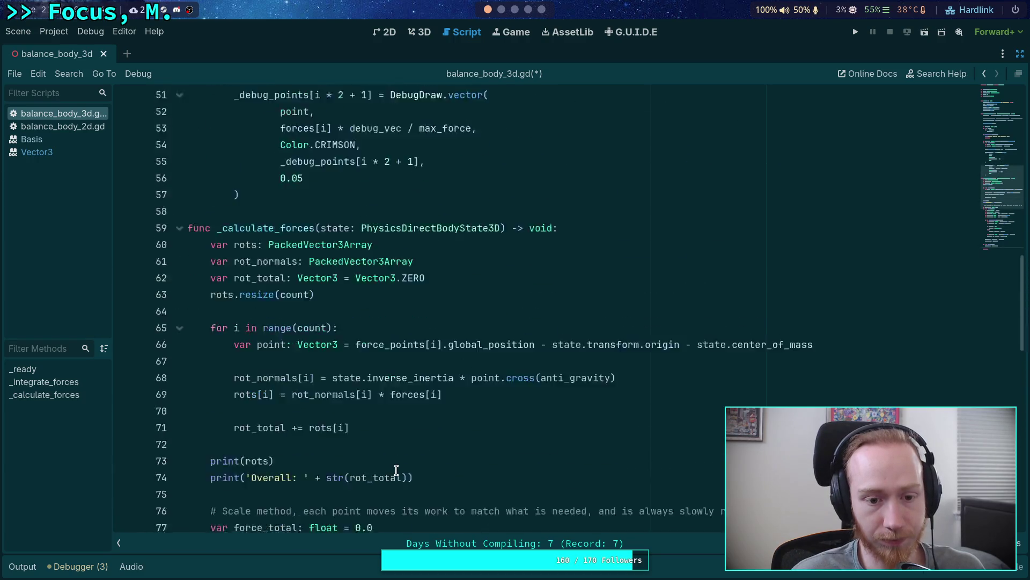
pyautogui.scroll(-5, 396, 470)
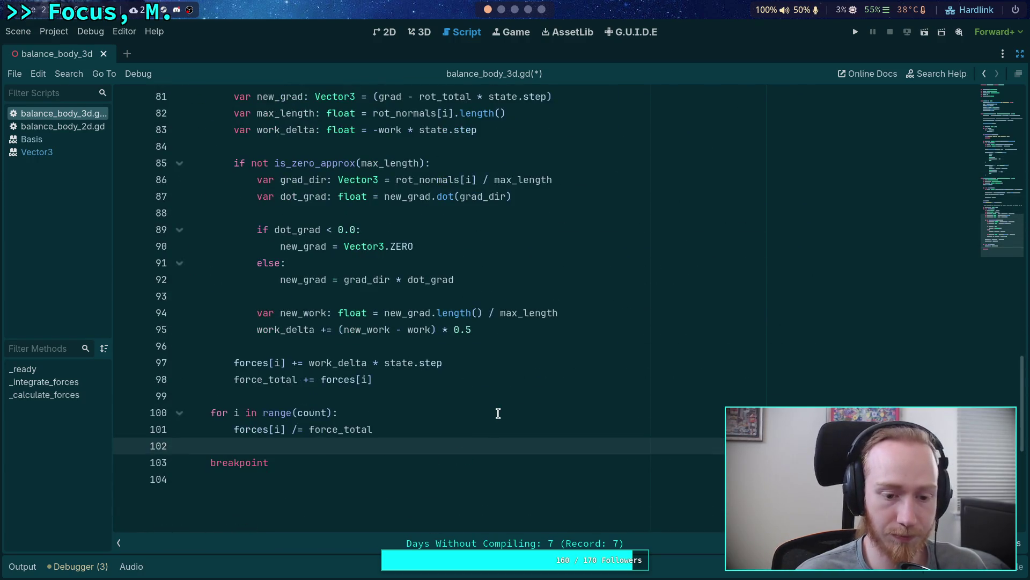
pyautogui.hotkey('ctrl', 's')
pyautogui.scroll(7, 488, 365)
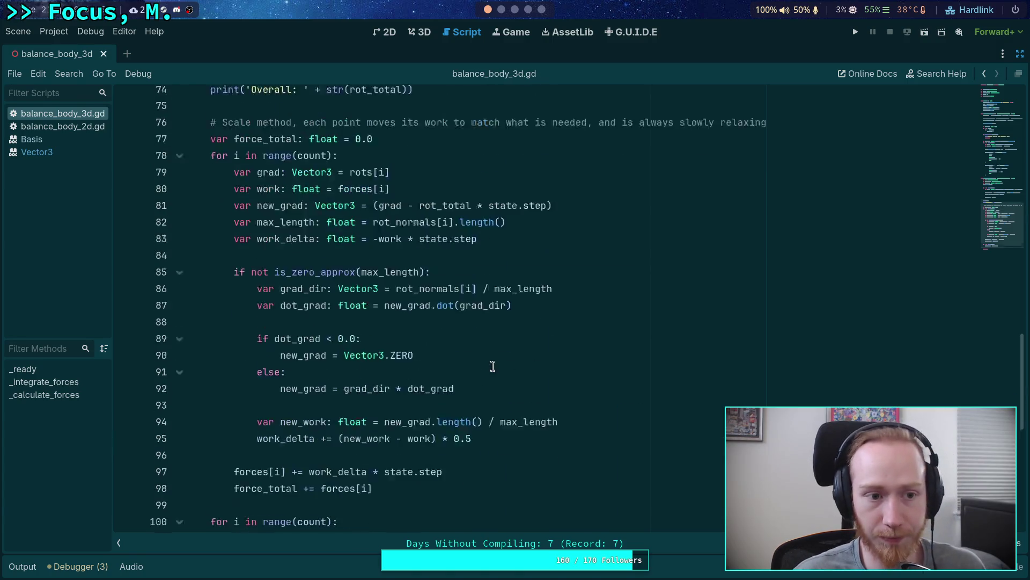
pyautogui.click(858, 32)
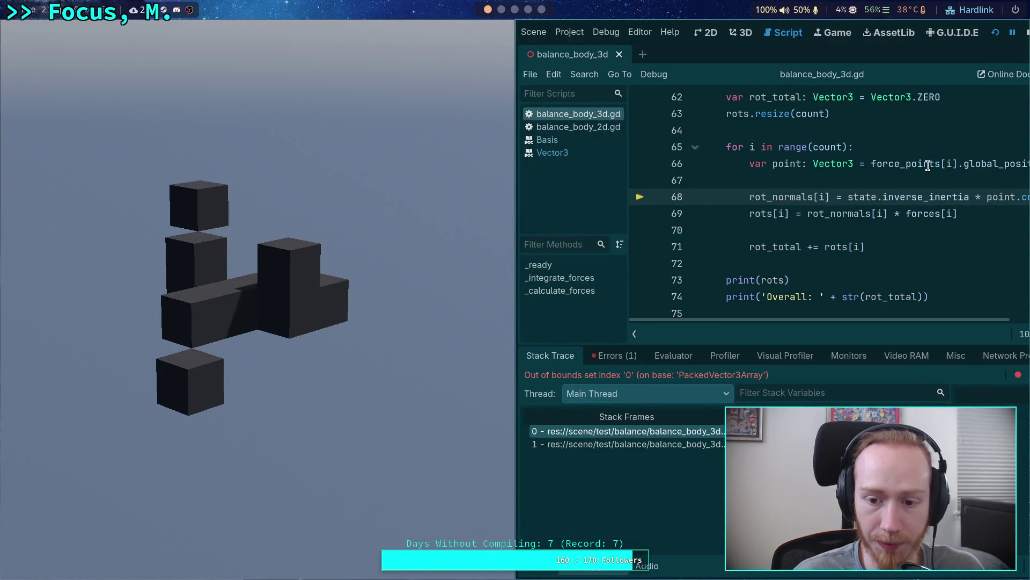
# Stop the erroring scene and select rot_normals on line 68 in the script
pyautogui.click(1027, 32)
pyautogui.doubleClick(265, 198)
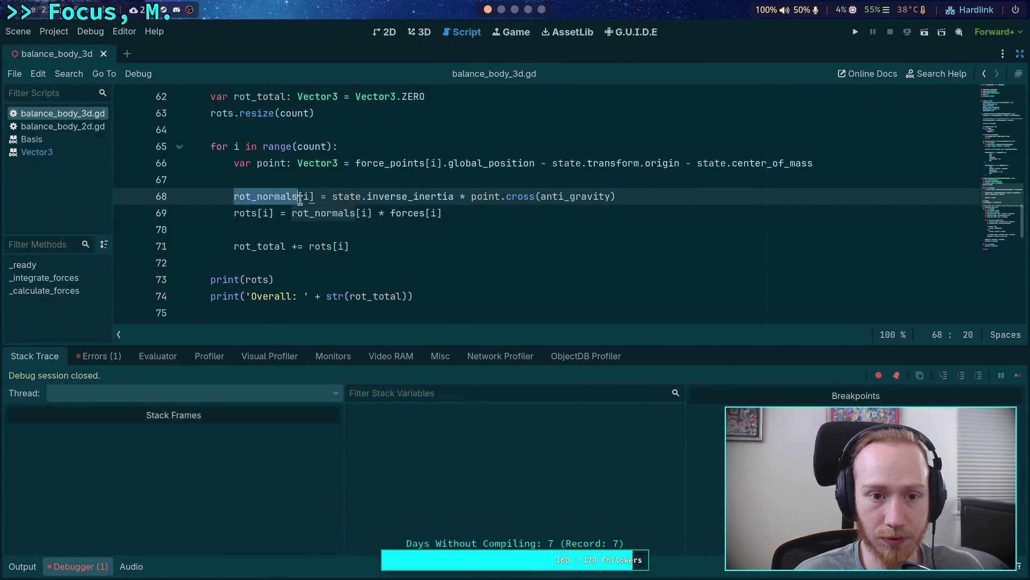
pyautogui.scroll(2, 371, 223)
pyautogui.scroll(-1, 468, 187)
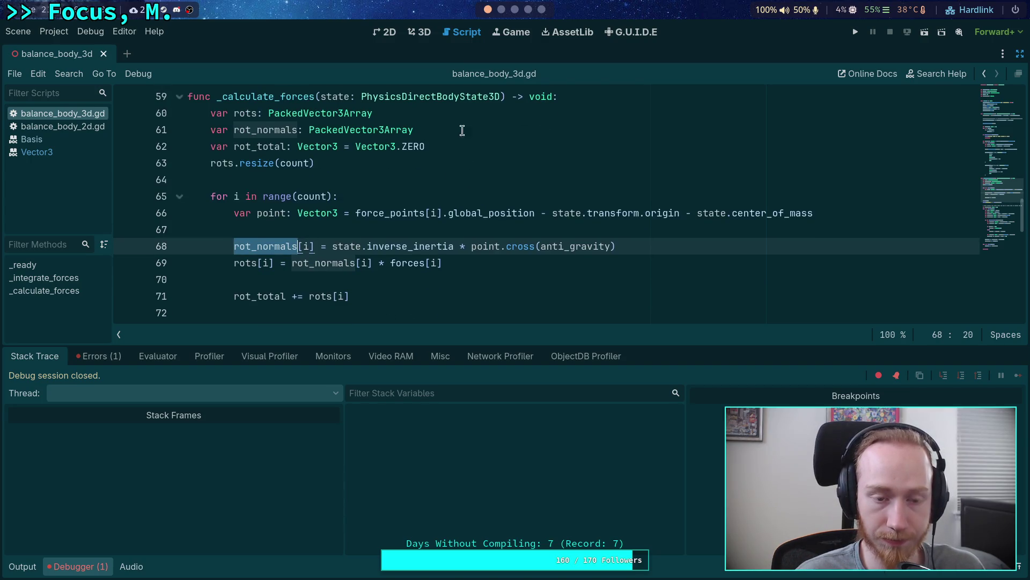
# Move rots.resize(count) under its declaration, add rot_normals.resize(count) below rot_normals, and rerun the scene
pyautogui.click(482, 128)
pyautogui.press('Down')
pyautogui.press('Down')
pyautogui.hotkey('alt', 'Up')
pyautogui.hotkey('alt', 'Up')
pyautogui.press('Down')
pyautogui.press('Return')
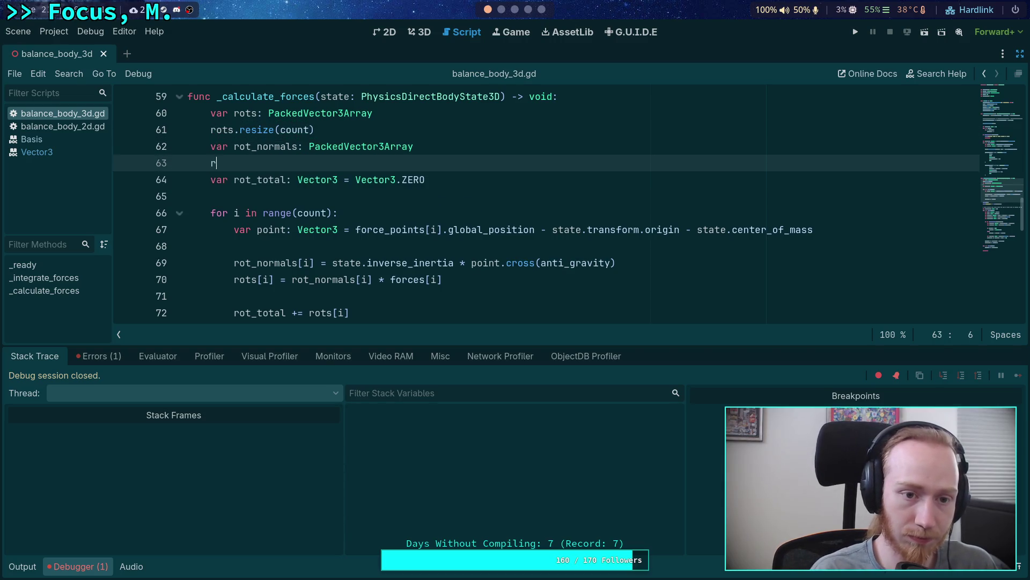
pyautogui.press('BackSpace')
pyautogui.press('BackSpace')
pyautogui.press('BackSpace')
pyautogui.write('ot')
pyautogui.press('Return')
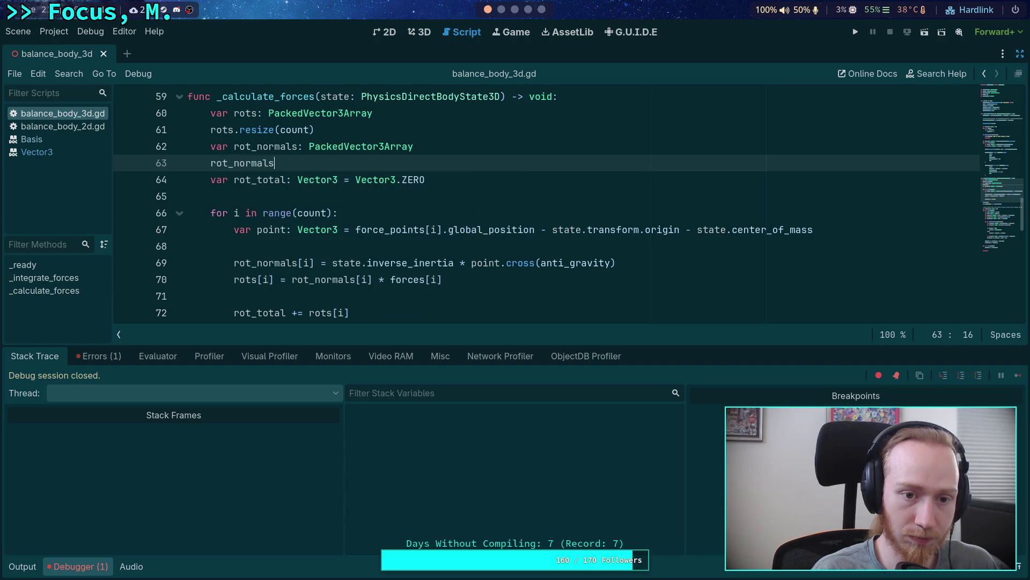
pyautogui.write('.re')
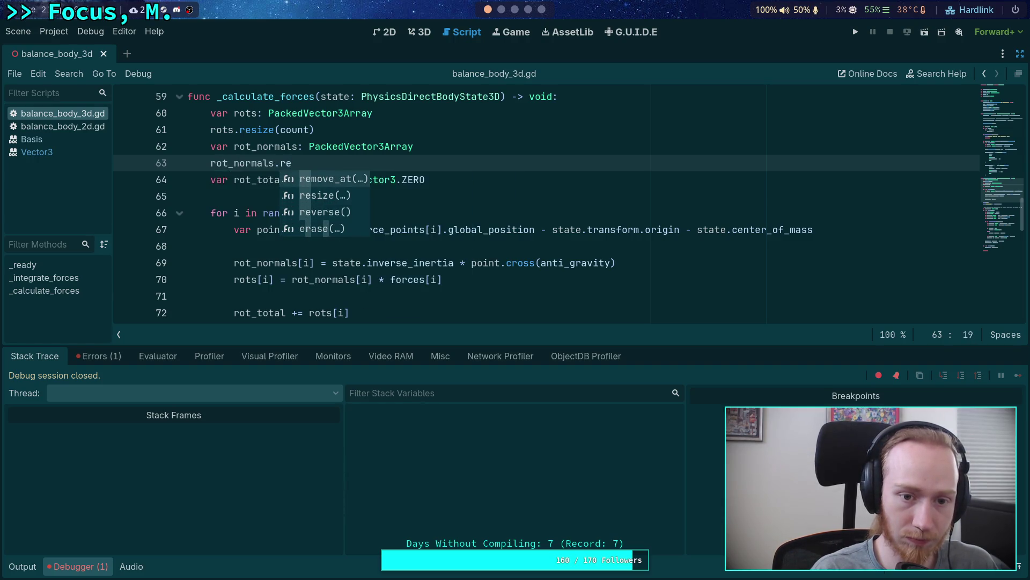
pyautogui.press('Return')
pyautogui.write('count')
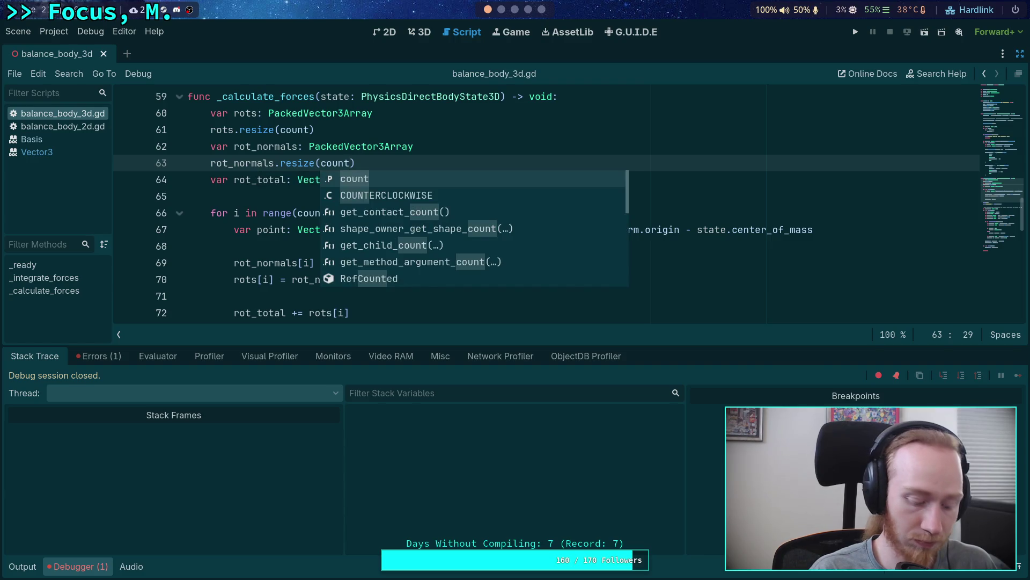
pyautogui.write(')')
pyautogui.click(924, 31)
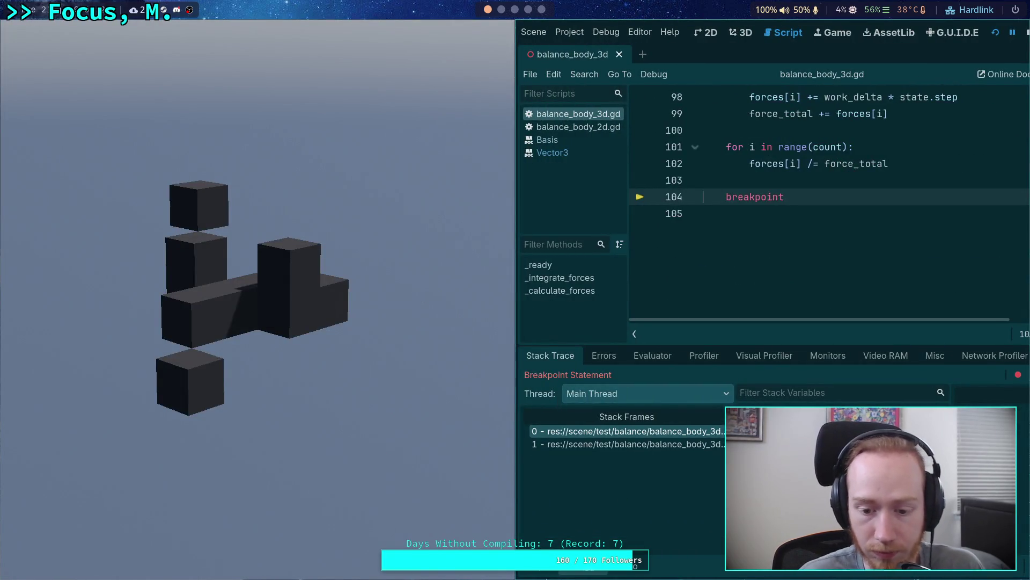
pyautogui.click(538, 573)
pyautogui.click(583, 572)
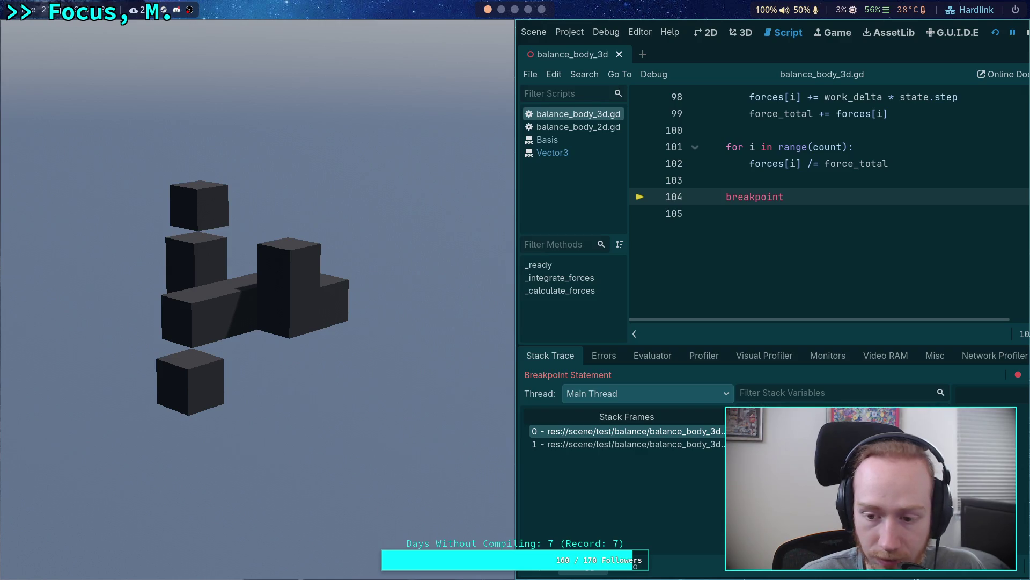
pyautogui.scroll(7, 765, 230)
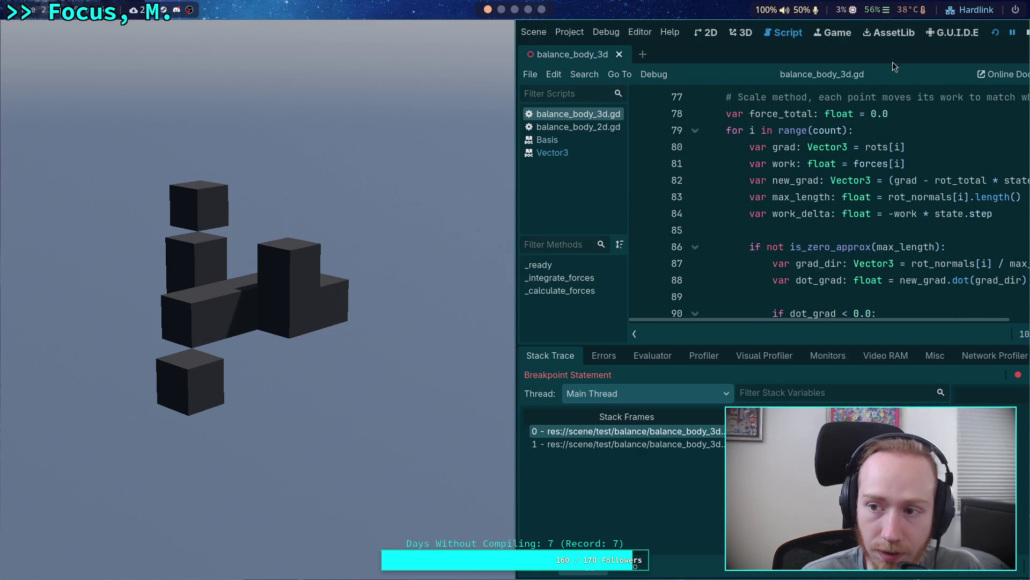
pyautogui.click(1026, 32)
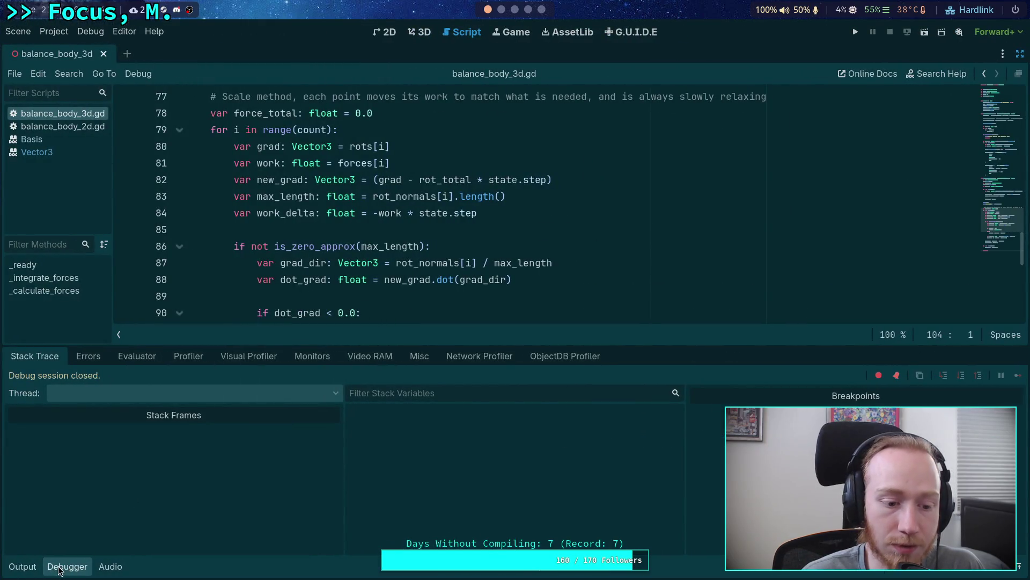
# Hide the debugger and review the uses of work_delta, new_work and new_grad
pyautogui.click(59, 568)
pyautogui.doubleClick(287, 412)
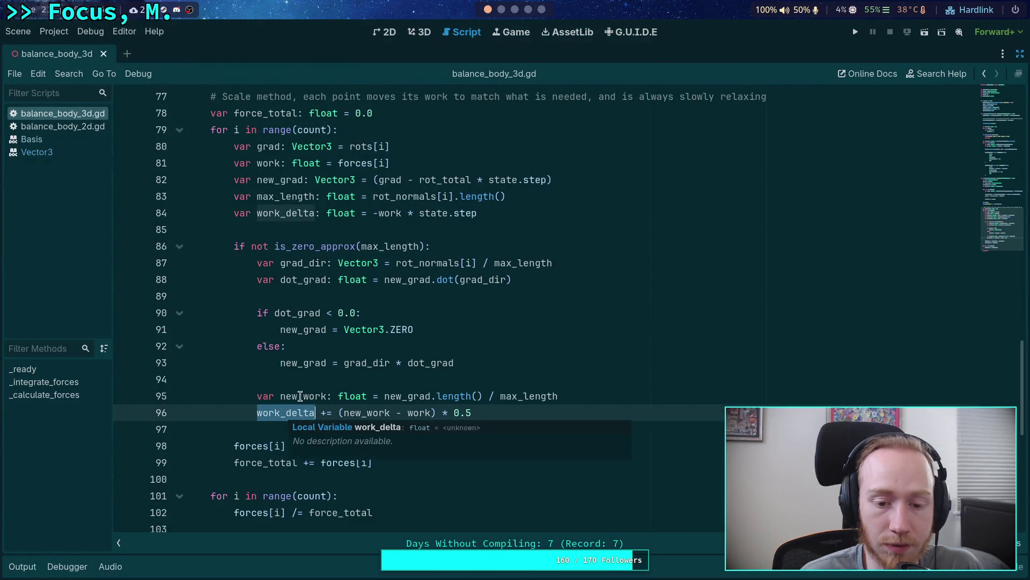
pyautogui.doubleClick(300, 396)
pyautogui.doubleClick(414, 396)
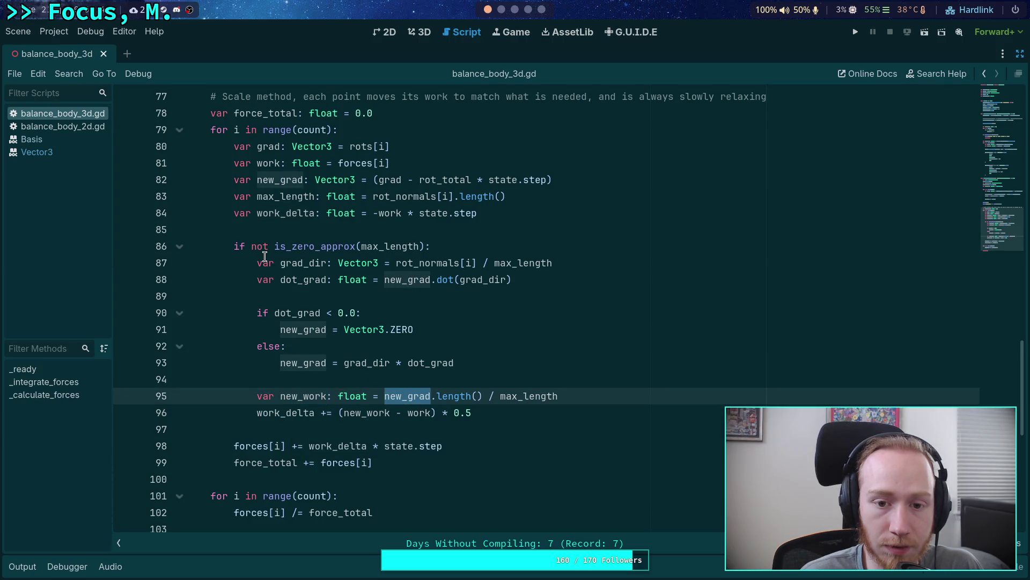
pyautogui.click(418, 179)
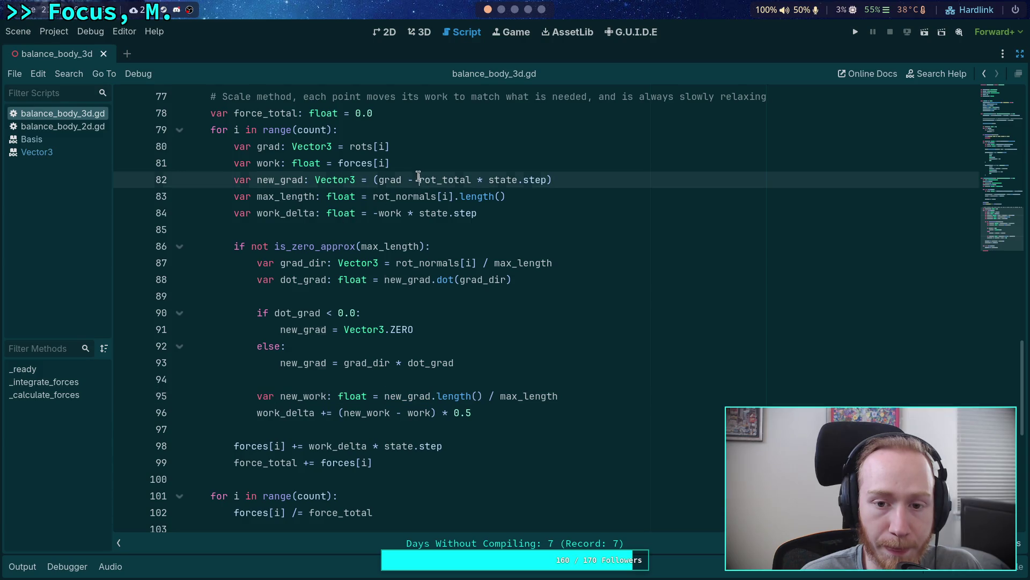
pyautogui.scroll(2, 502, 284)
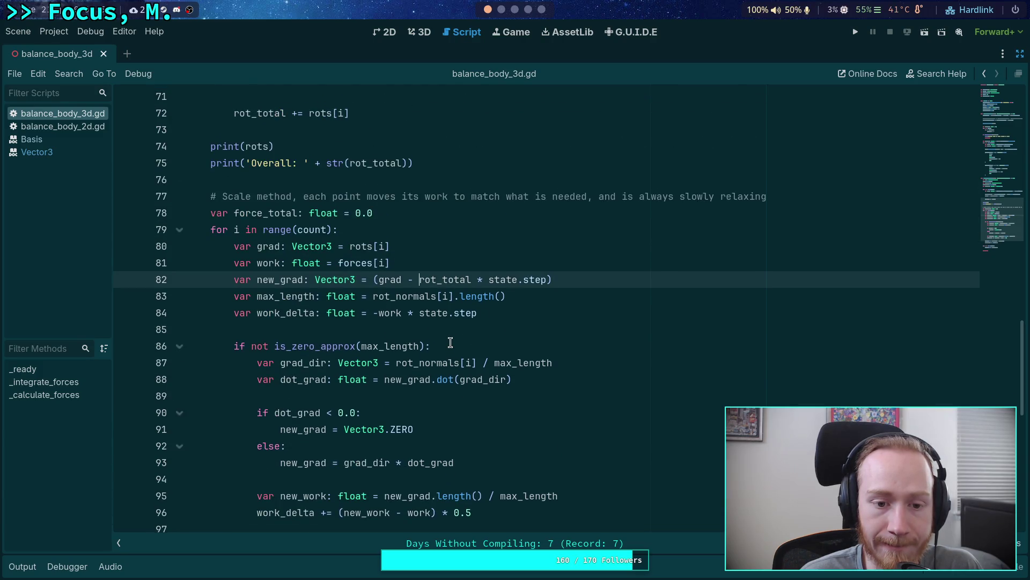
pyautogui.scroll(-2, 451, 342)
pyautogui.doubleClick(298, 180)
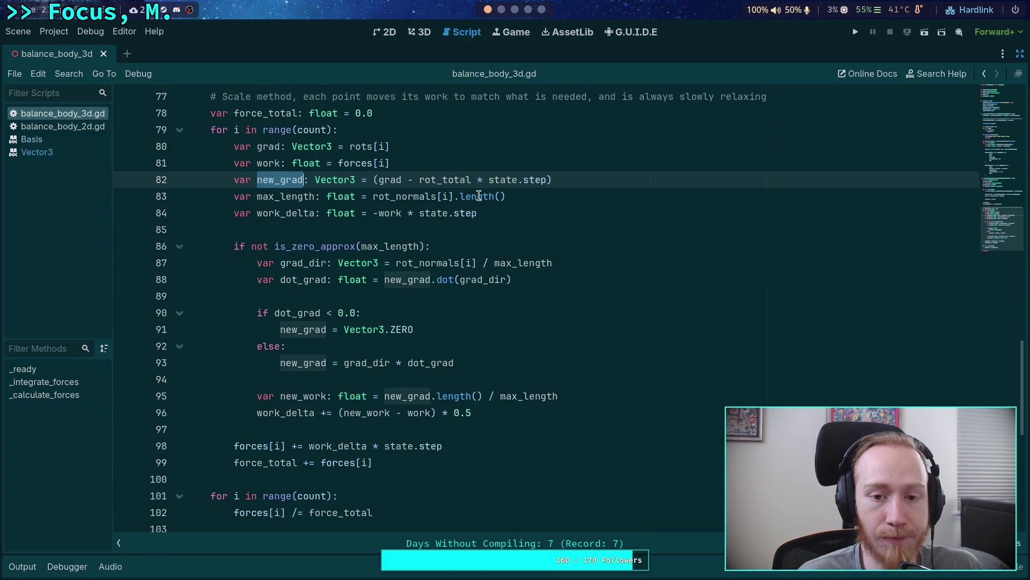
# Remove the '* state.step' factor from new_grad on line 82, save, and rerun the scene
pyautogui.moveTo(472, 180); pyautogui.dragTo(551, 180)
pyautogui.press('BackSpace')
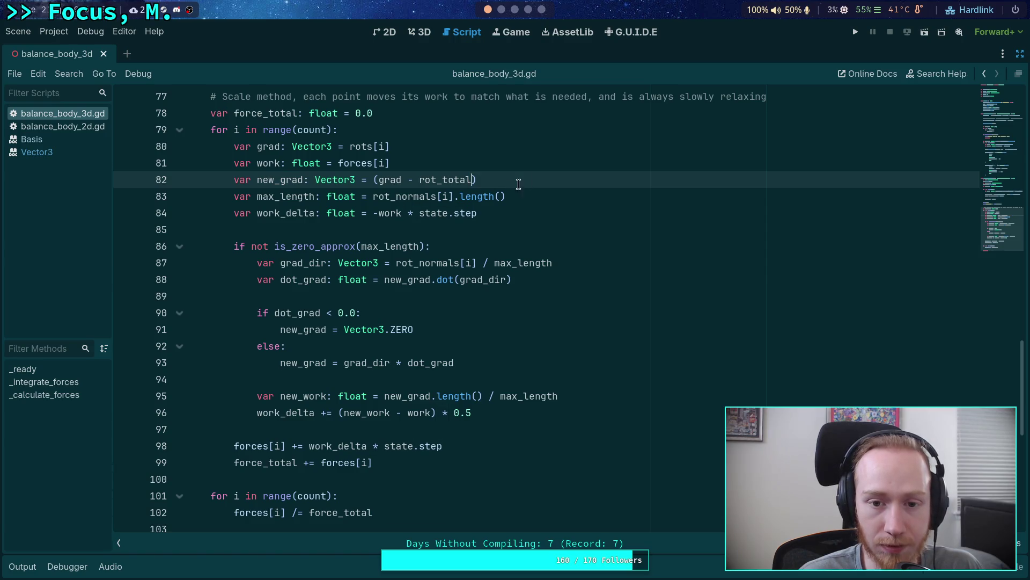
pyautogui.click(296, 180)
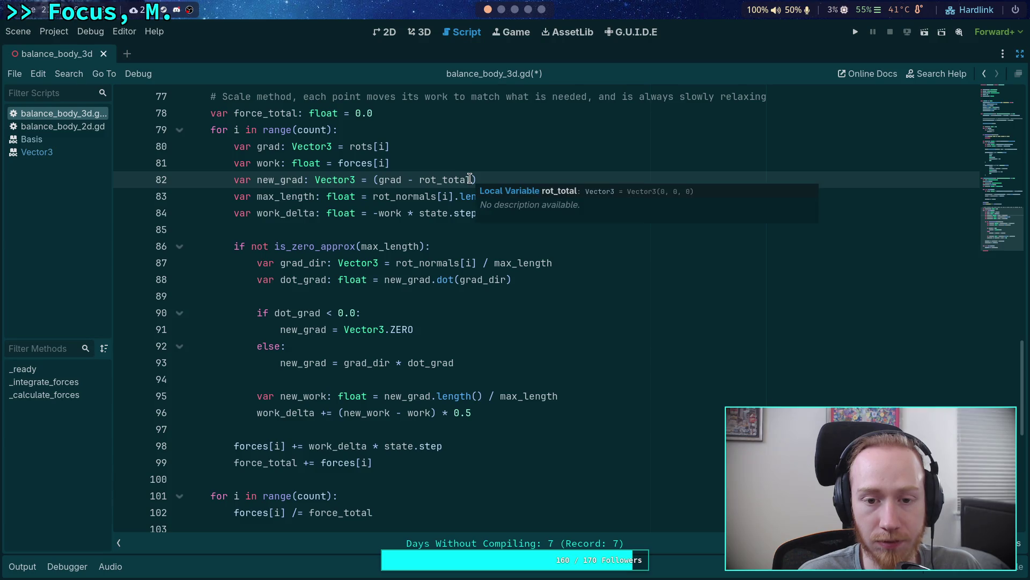
pyautogui.doubleClick(280, 180)
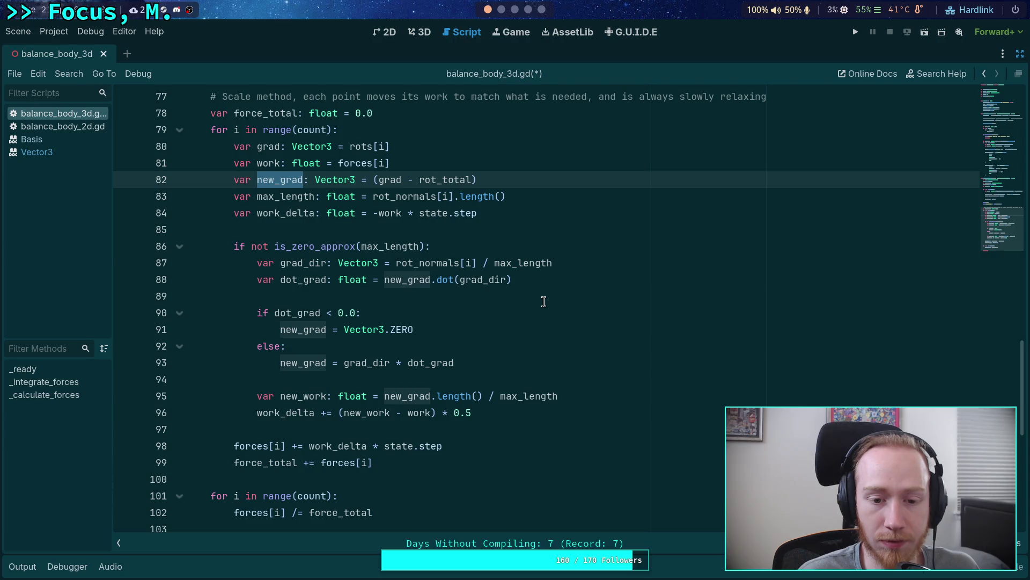
pyautogui.hotkey('ctrl', 's')
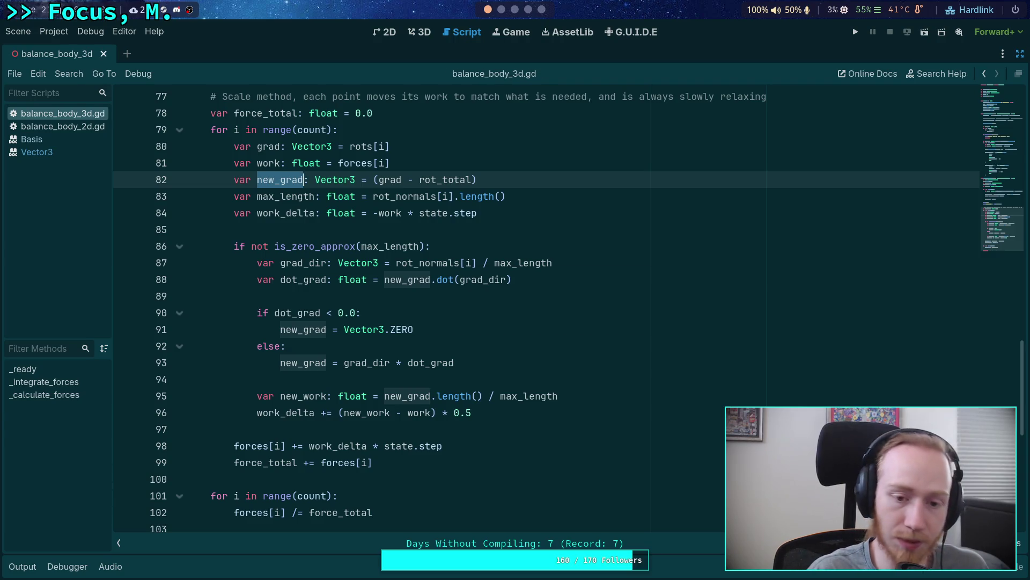
pyautogui.click(855, 33)
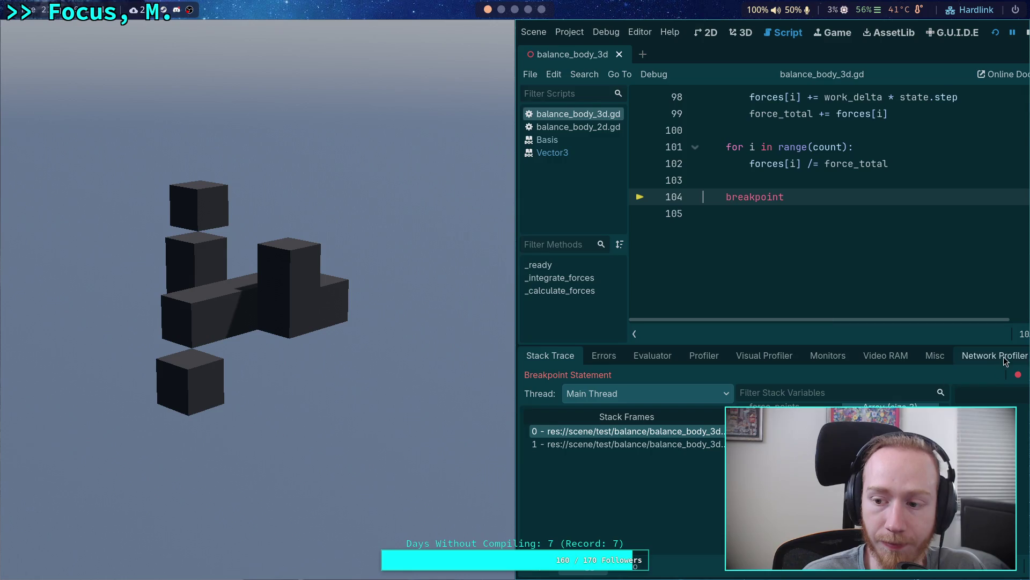
# Inspect the forces array at the breakpoint, stop the scene, and delete the breakpoint on line 104
pyautogui.click(574, 435)
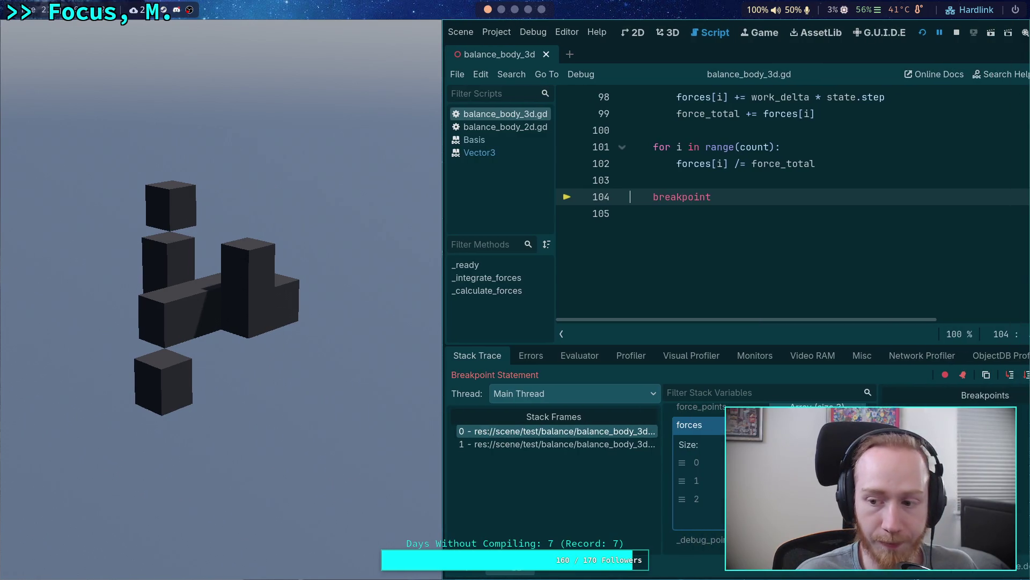
pyautogui.click(957, 32)
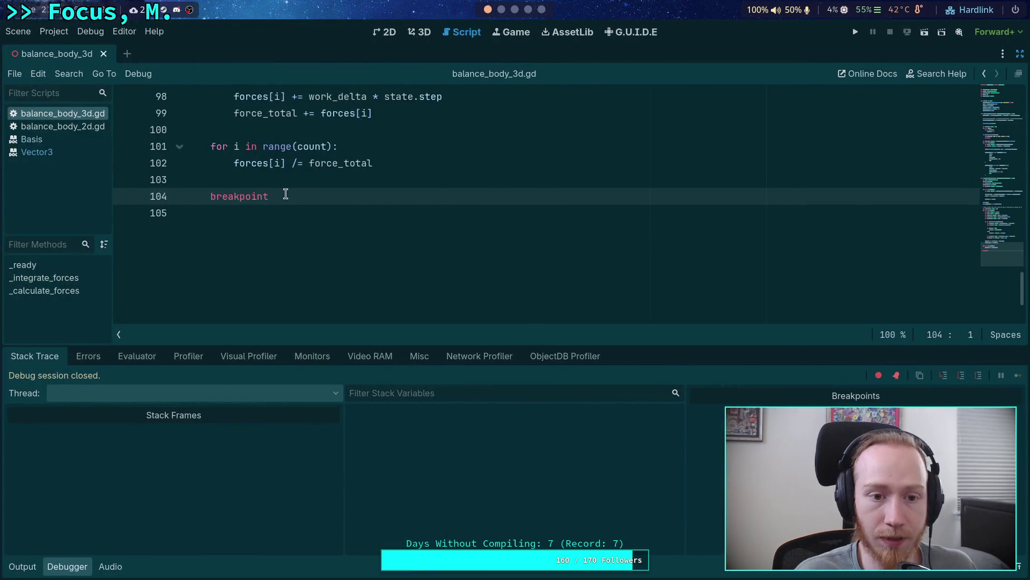
pyautogui.moveTo(286, 194); pyautogui.dragTo(212, 197)
pyautogui.press('BackSpace')
pyautogui.press('BackSpace')
pyautogui.press('BackSpace')
# Hide the debugger, fold the debug-drawing loop at line 37, and rerun the scene
pyautogui.scroll(10, 268, 220)
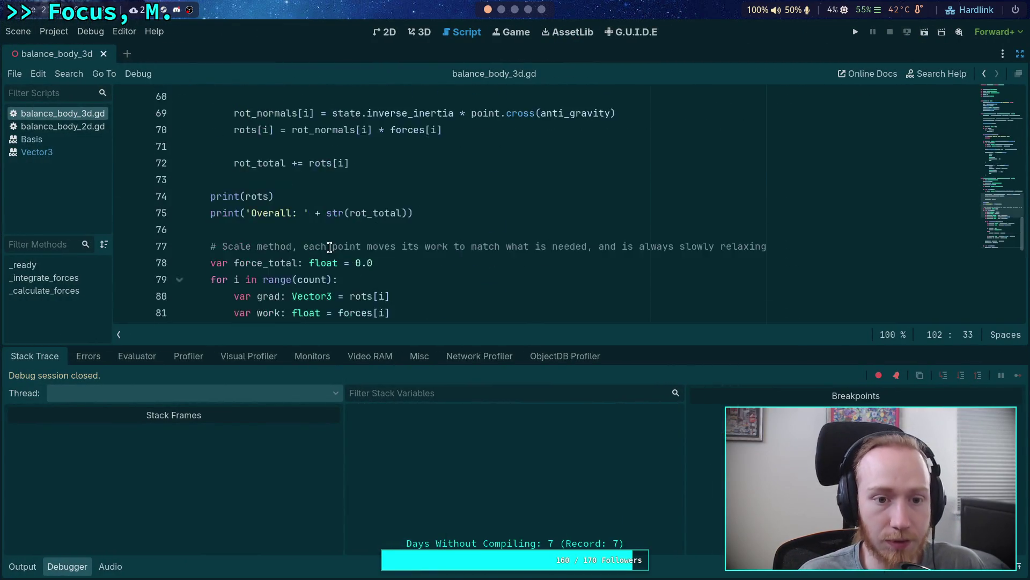
pyautogui.scroll(2, 329, 247)
pyautogui.click(59, 566)
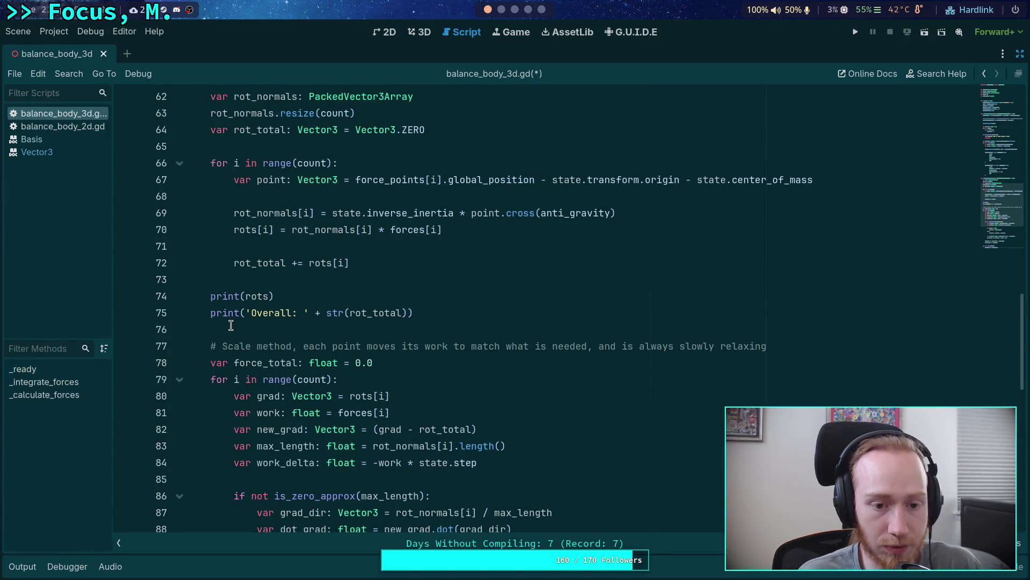
pyautogui.scroll(12, 223, 327)
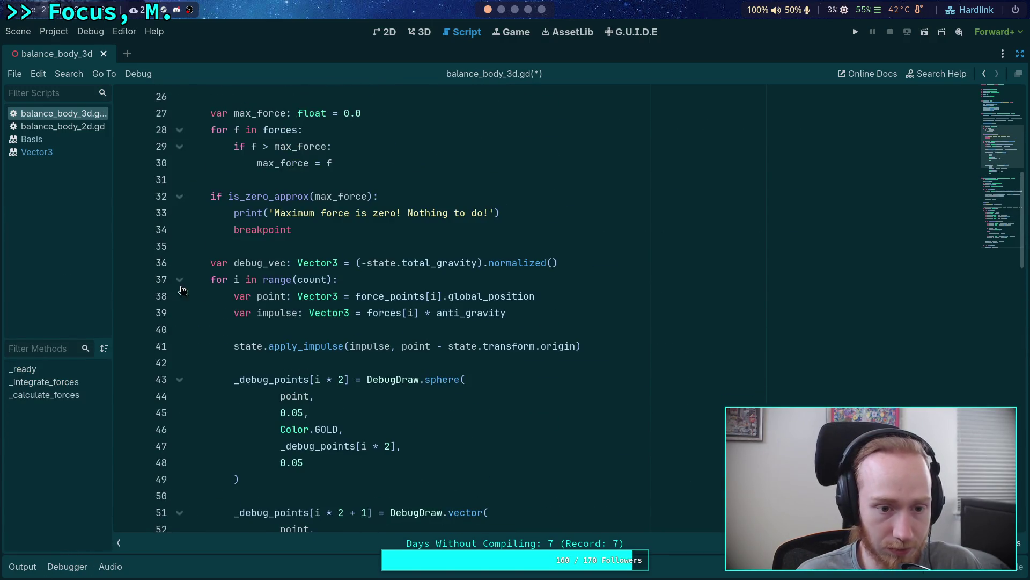
pyautogui.click(180, 280)
pyautogui.scroll(3, 317, 324)
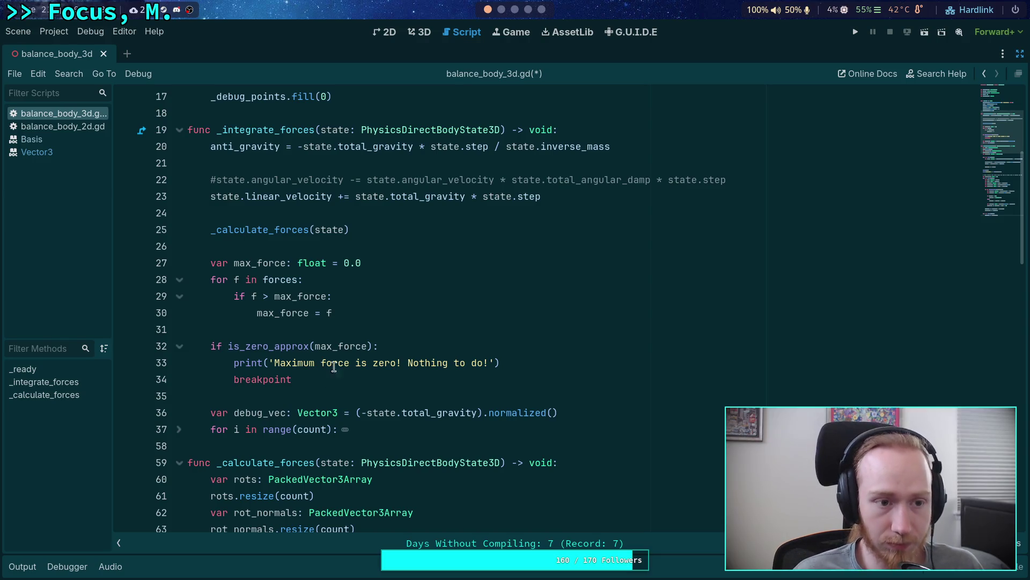
pyautogui.click(855, 31)
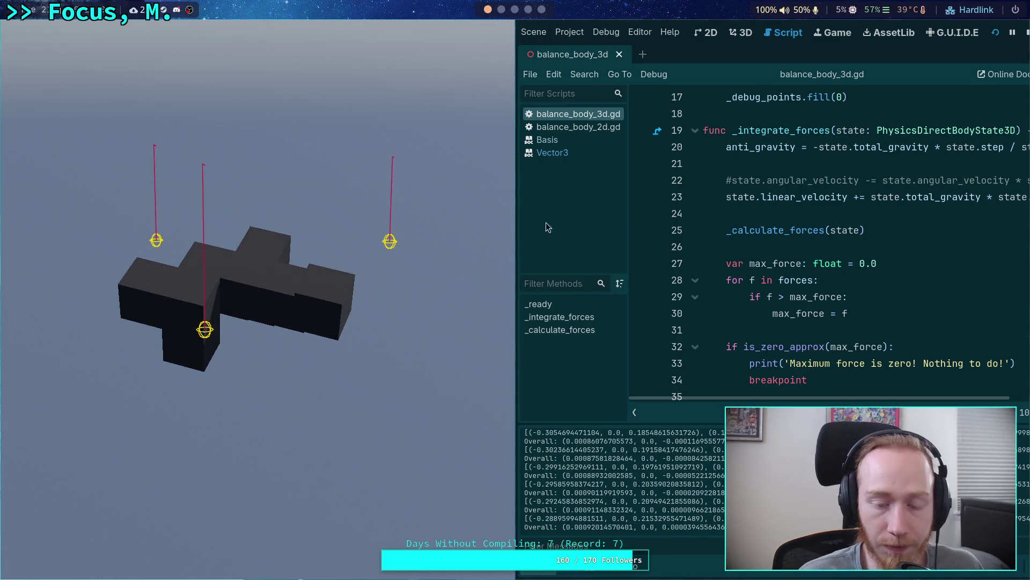
# Stop the running scene with F8 and hide the Output log after reading the printed totals
pyautogui.press('F8')
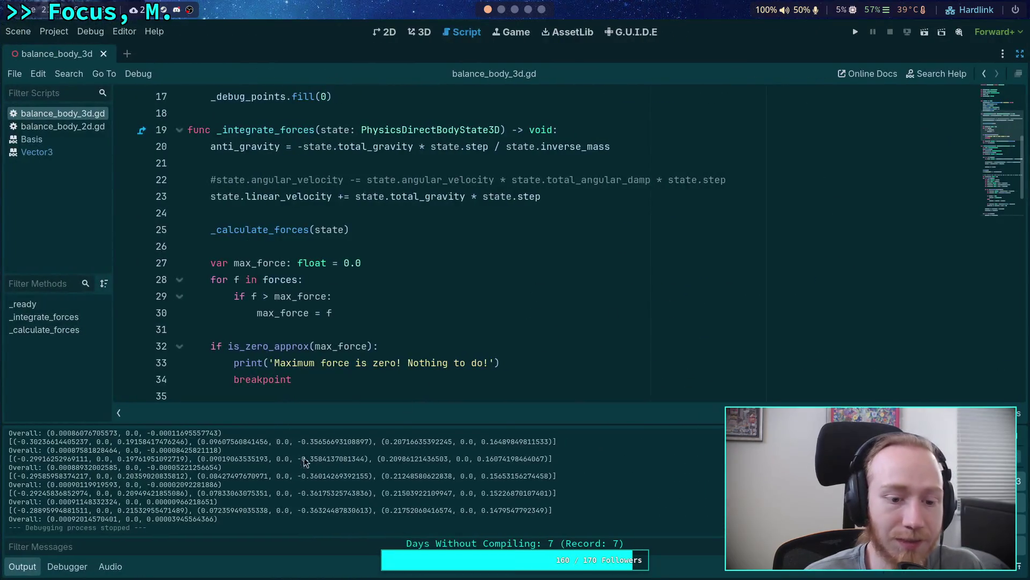
pyautogui.click(17, 570)
# Highlight the rot_total uses and insert blank lines above its declaration
pyautogui.click(259, 395)
pyautogui.scroll(2, 263, 376)
pyautogui.click(286, 346)
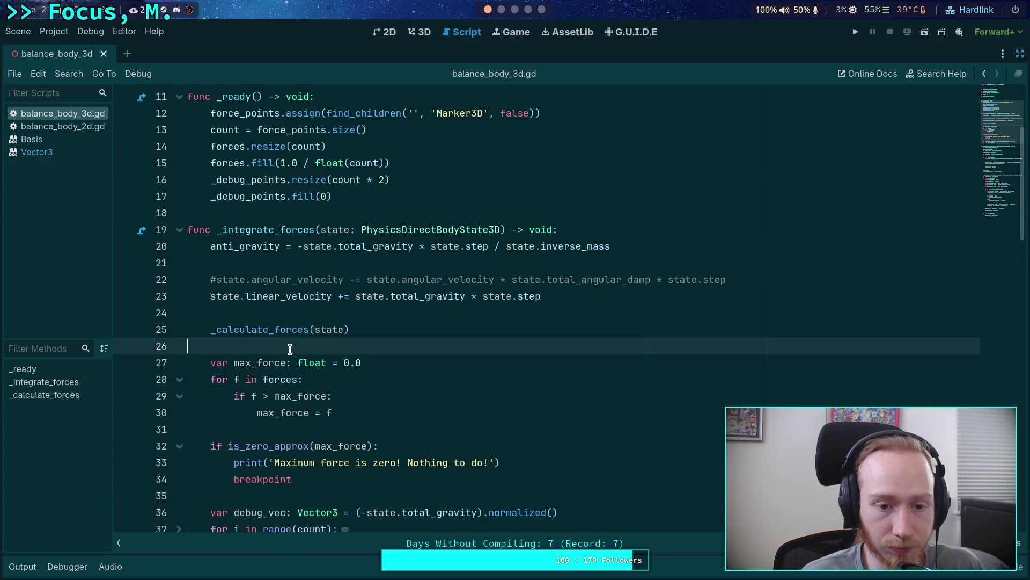
pyautogui.scroll(2, 353, 419)
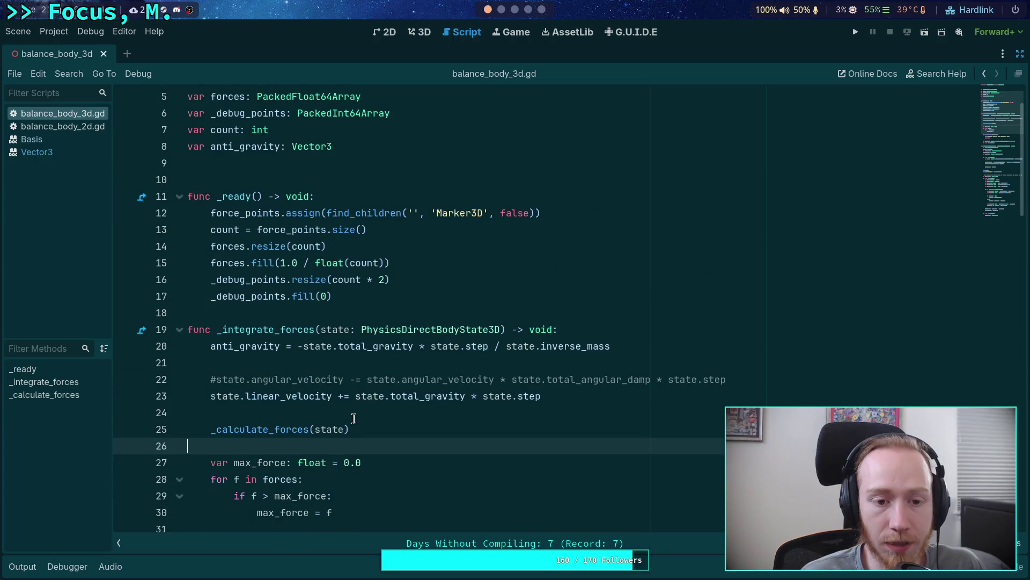
pyautogui.scroll(-20, 353, 419)
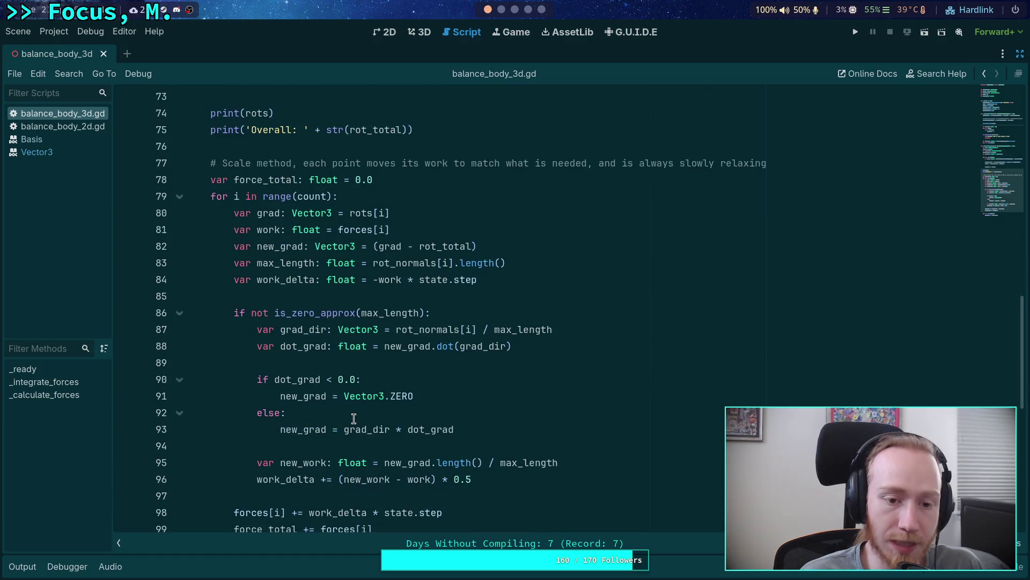
pyautogui.scroll(6, 352, 415)
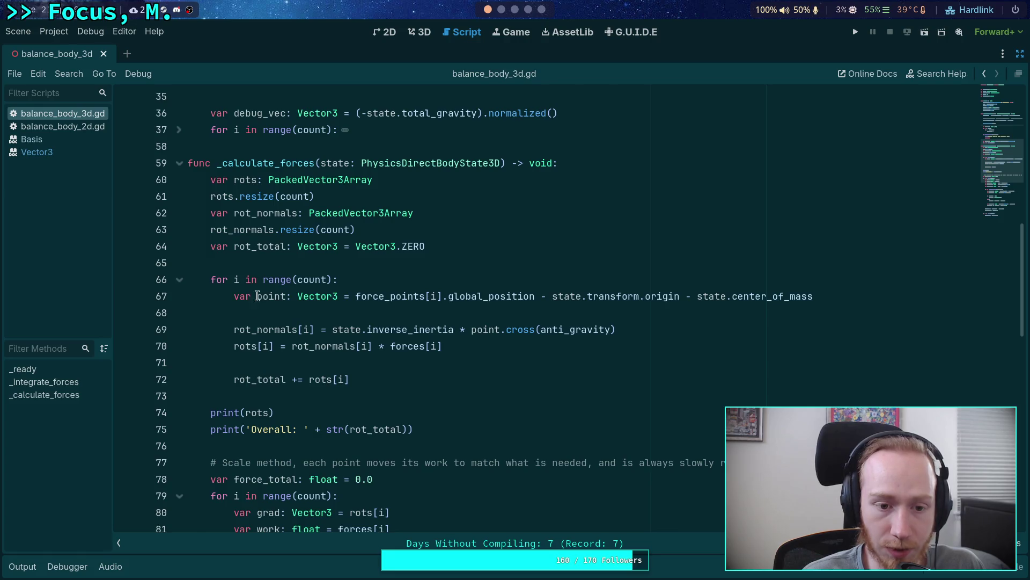
pyautogui.doubleClick(250, 253)
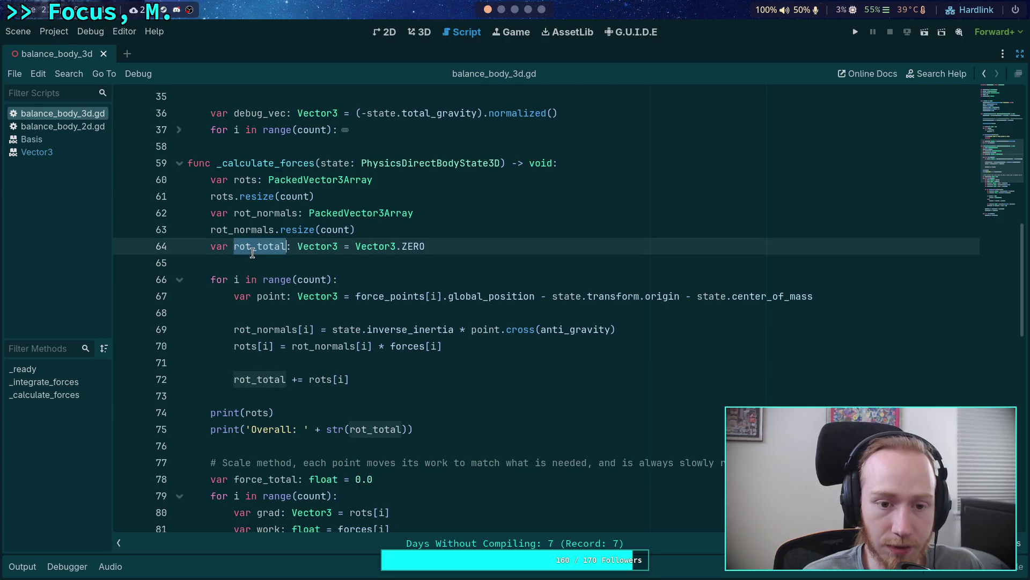
pyautogui.click(393, 232)
pyautogui.press('Return')
pyautogui.press('Return')
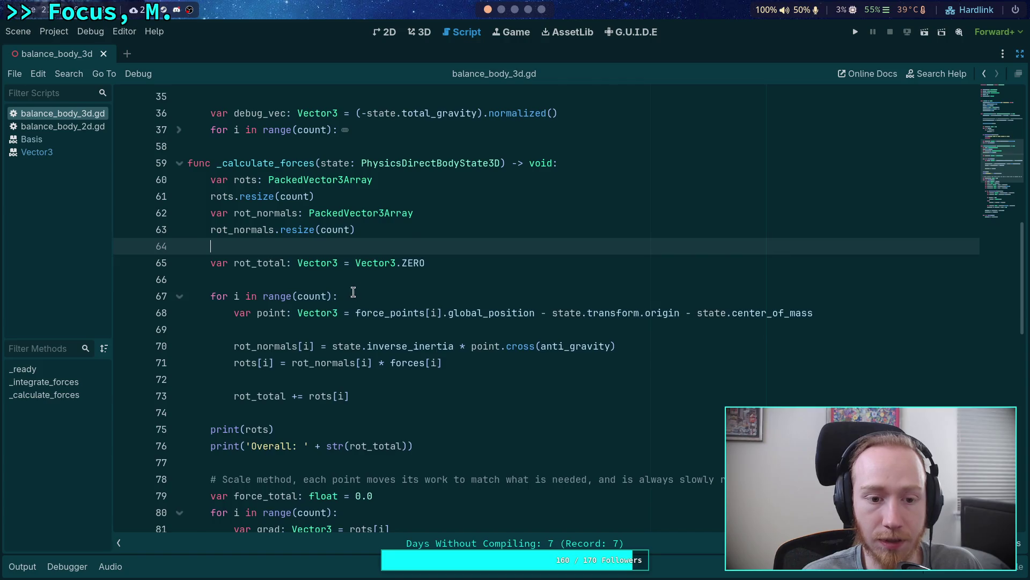
# Move the print(rots) and Overall debug prints to the end of the function
pyautogui.scroll(-1, 311, 418)
pyautogui.click(210, 411)
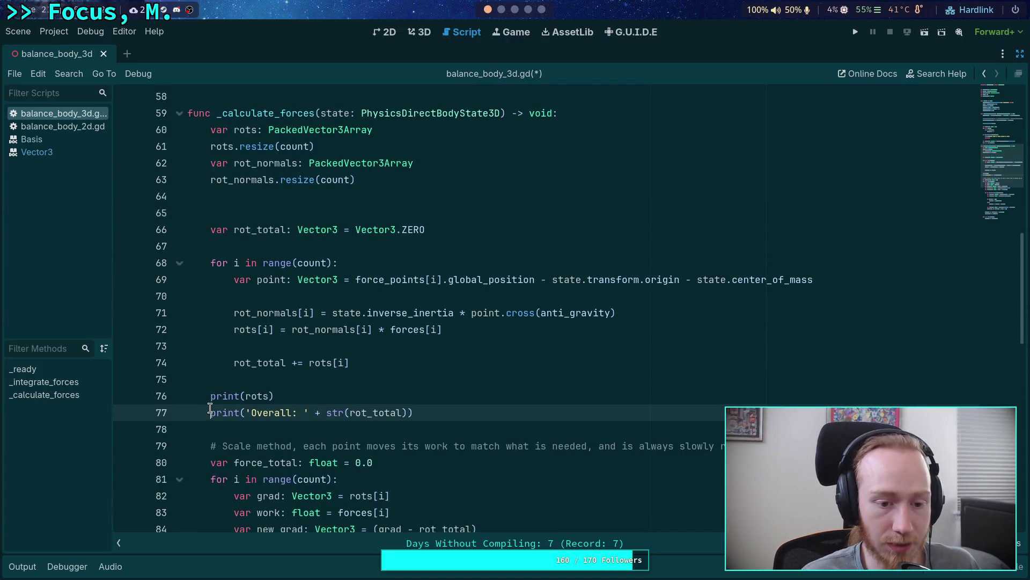
pyautogui.scroll(-2, 325, 396)
pyautogui.tripleClick(214, 298)
pyautogui.scroll(-1, 215, 298)
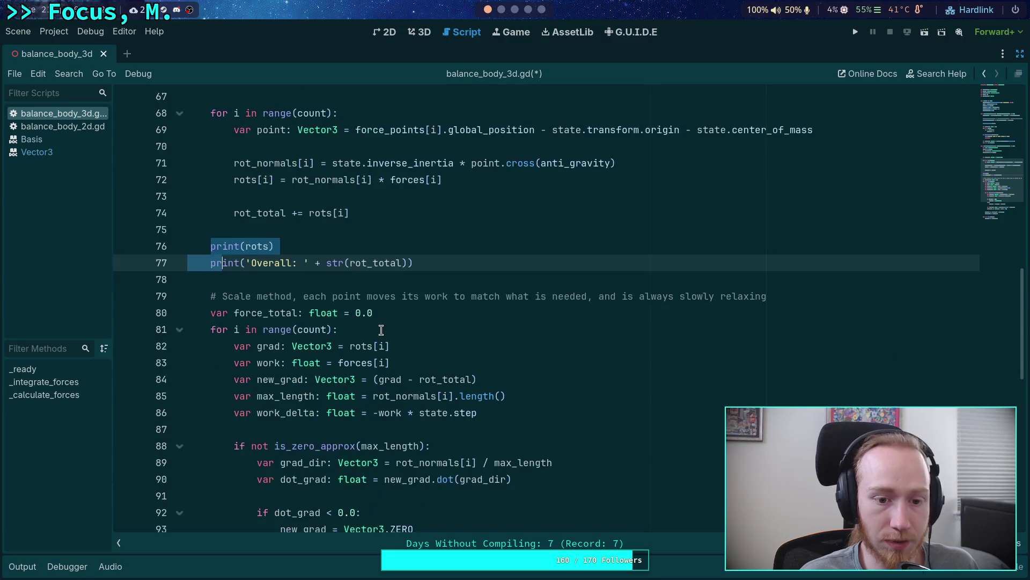
pyautogui.scroll(2, 214, 257)
pyautogui.click(473, 362)
pyautogui.moveTo(473, 362); pyautogui.dragTo(333, 330)
pyautogui.hotkey('ctrl', 'c')
pyautogui.press('BackSpace')
pyautogui.press('BackSpace')
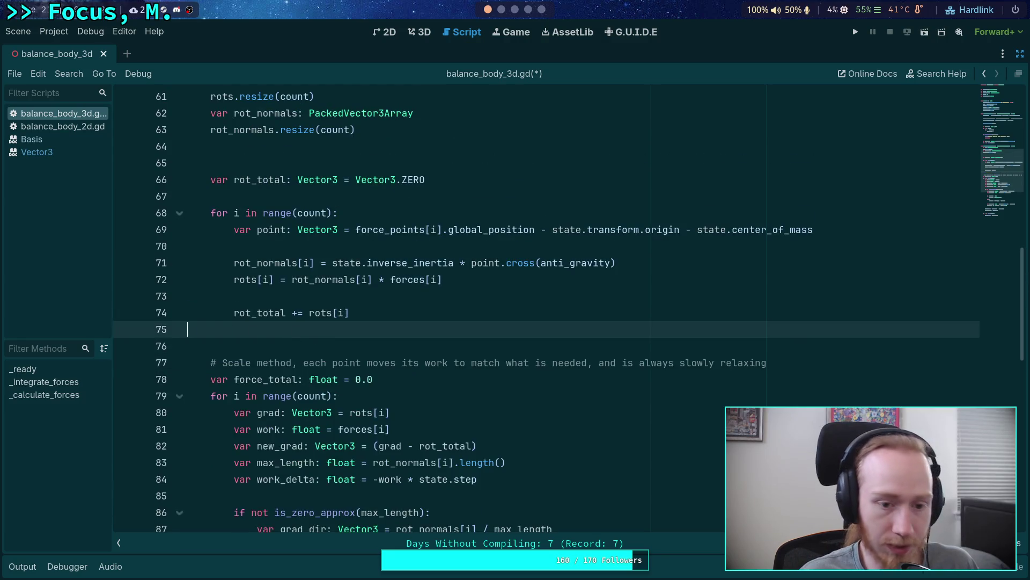
pyautogui.scroll(-8, 376, 348)
pyautogui.click(429, 372)
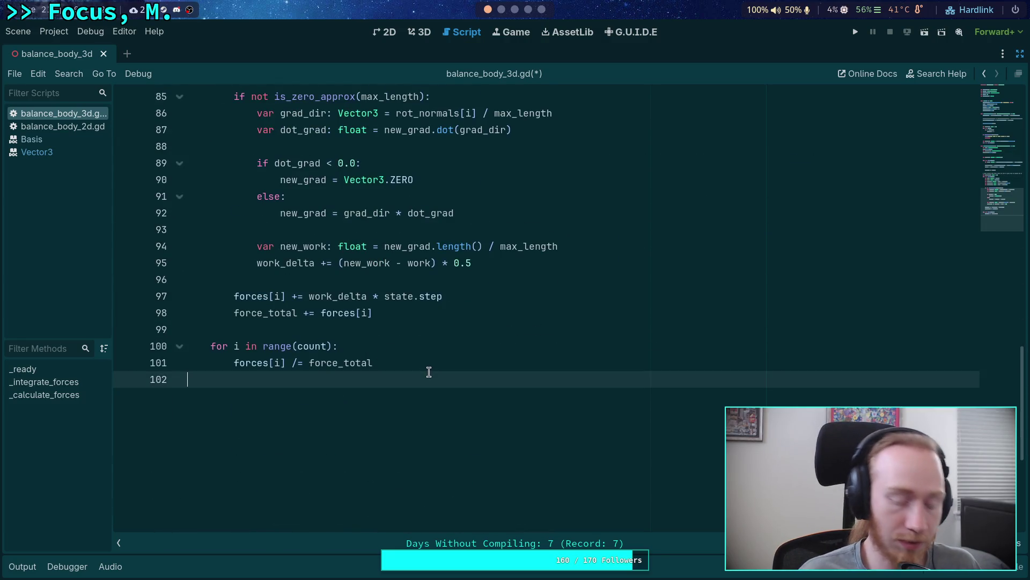
pyautogui.hotkey('ctrl', 'v')
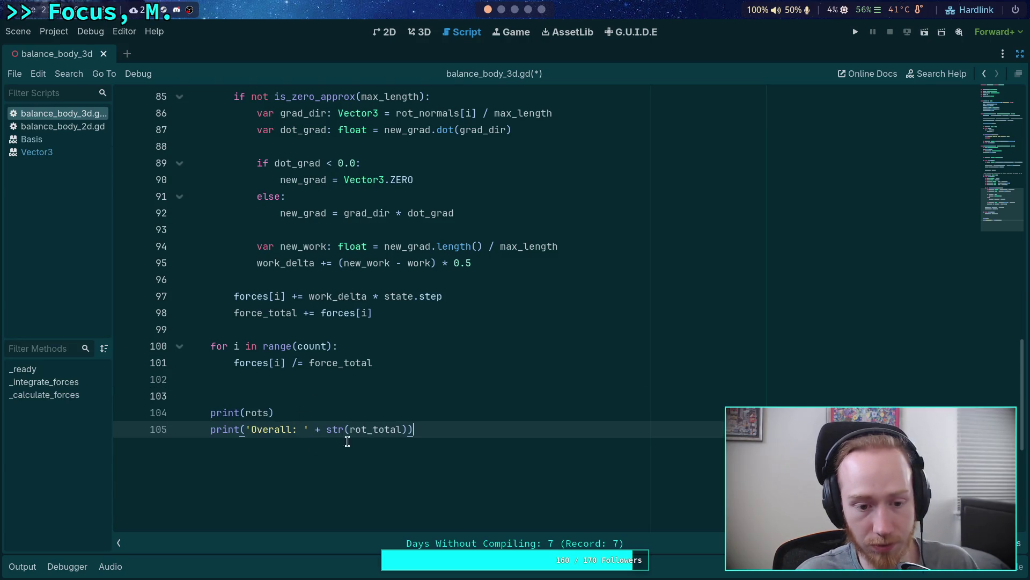
pyautogui.press('Return')
# Indent the rotation and scaling loops under a new 'for iteration in range(2):' loop
pyautogui.click(303, 382)
pyautogui.moveTo(373, 364)
pyautogui.mouseDown()
pyautogui.moveTo(339, 333)
pyautogui.moveTo(236, 308)
pyautogui.moveTo(209, 294)
pyautogui.moveTo(208, 281)
pyautogui.moveTo(209, 324)
pyautogui.moveTo(211, 311)
pyautogui.mouseUp()
pyautogui.press('Tab')
pyautogui.click(488, 300)
pyautogui.write('for i')
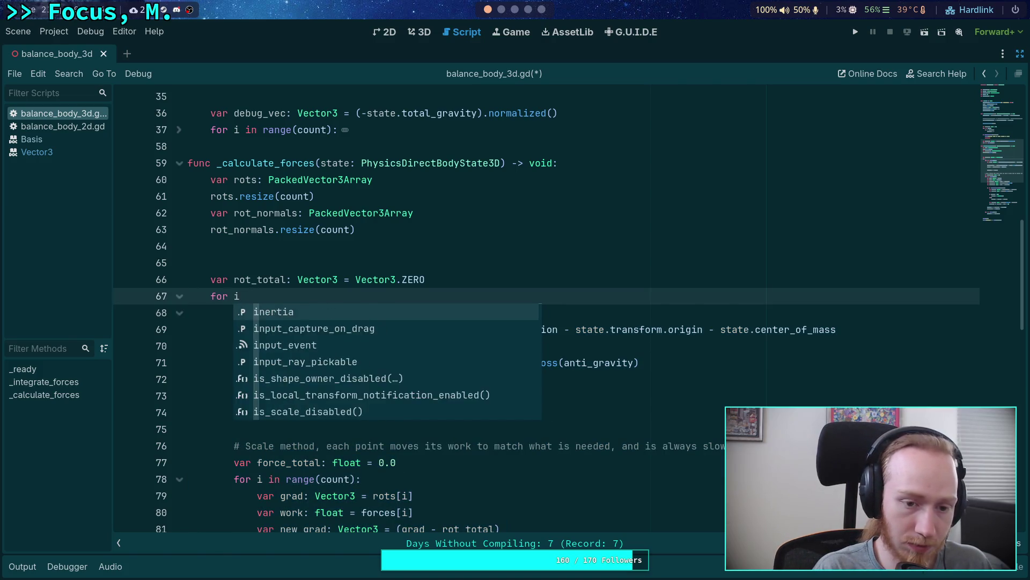
pyautogui.press('BackSpace')
pyautogui.write('iter')
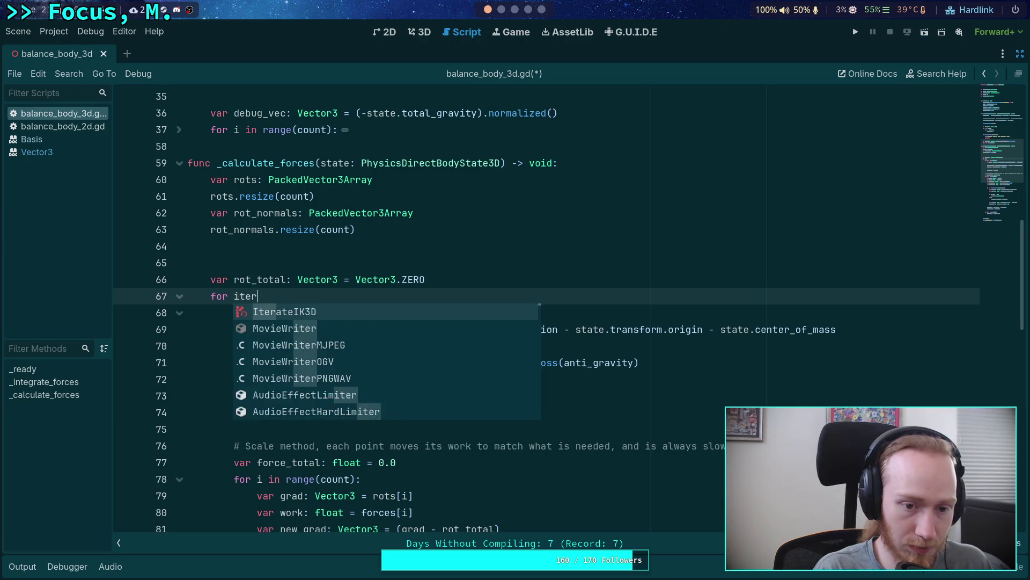
pyautogui.write('ation in rang')
pyautogui.press('Return')
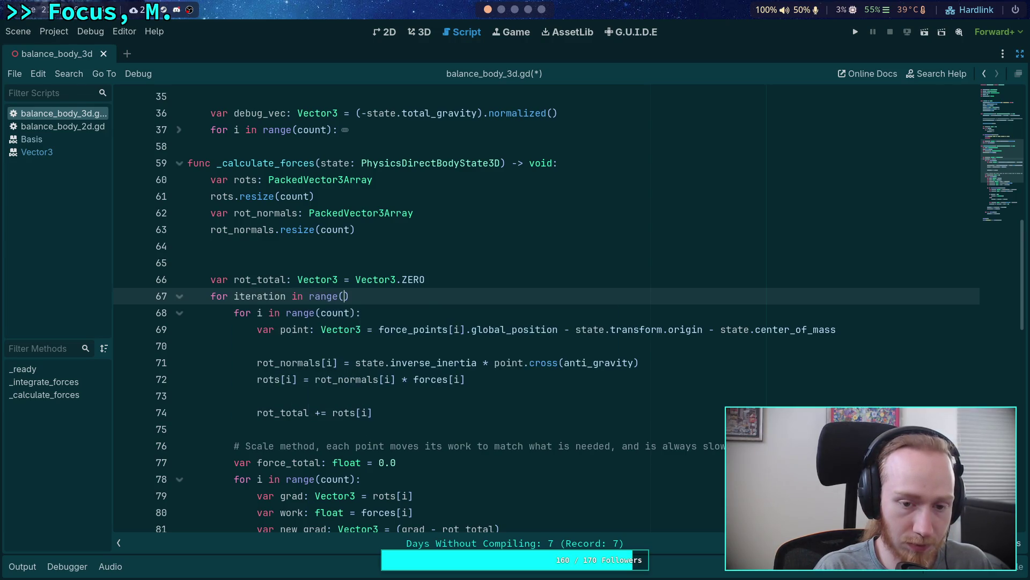
pyautogui.write('2)')
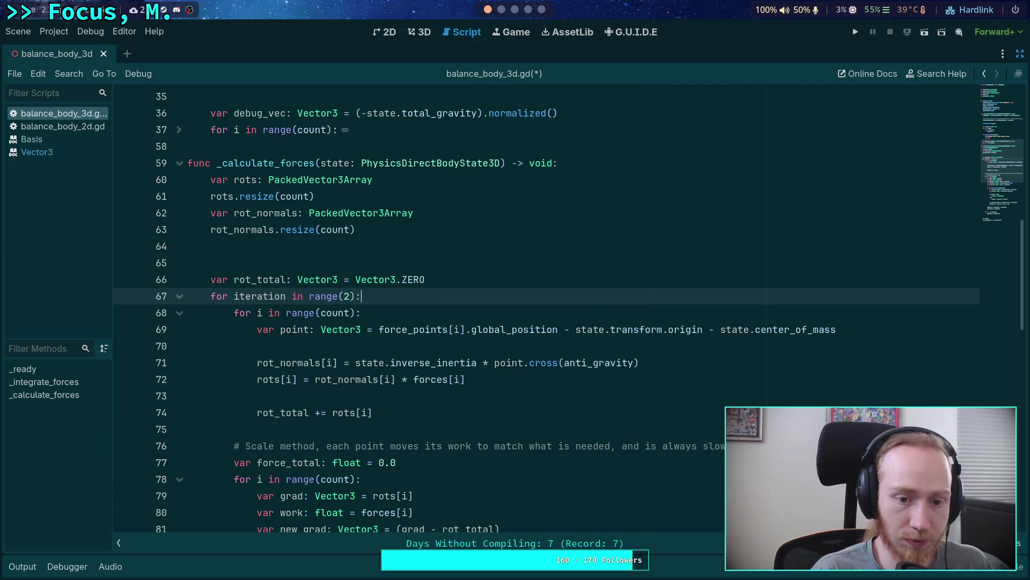
# Move rot_total's zero initializer into a reset line at the top of the iteration loop
pyautogui.click(328, 251)
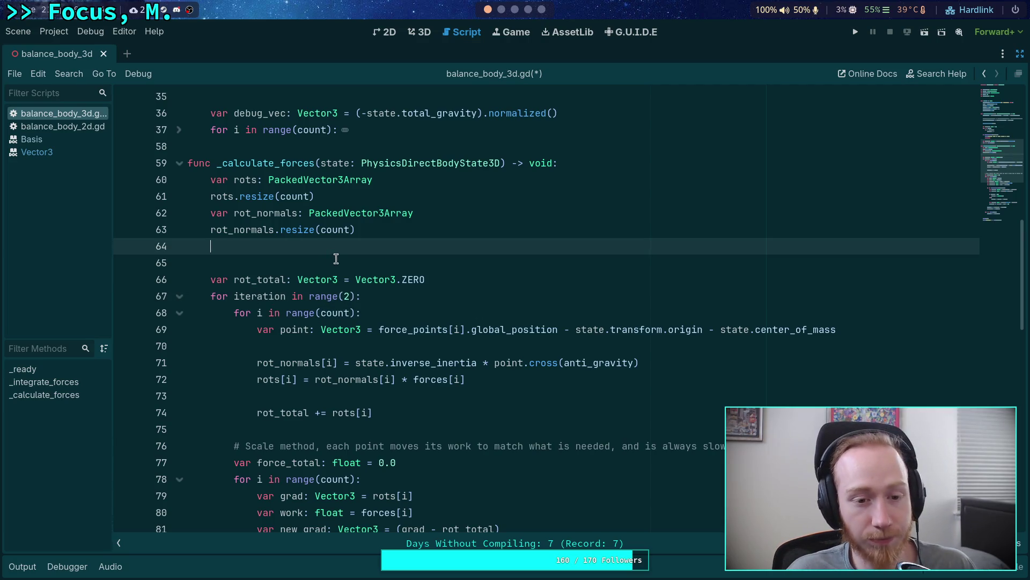
pyautogui.press('BackSpace')
pyautogui.click(270, 263)
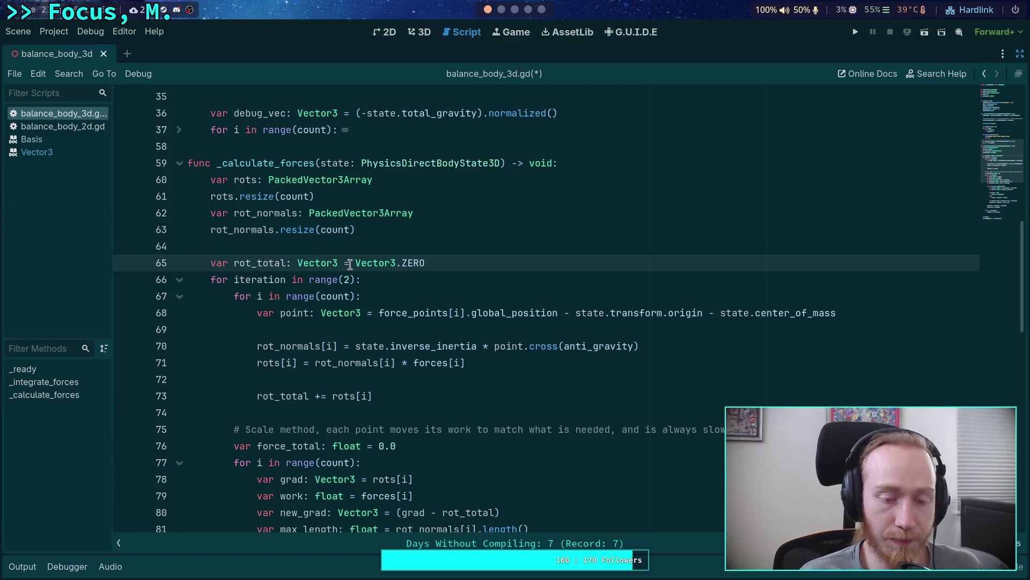
pyautogui.moveTo(339, 262); pyautogui.dragTo(466, 267)
pyautogui.hotkey('ctrl', 'c')
pyautogui.press('BackSpace')
pyautogui.click(407, 279)
pyautogui.press('Return')
pyautogui.write('rot_total')
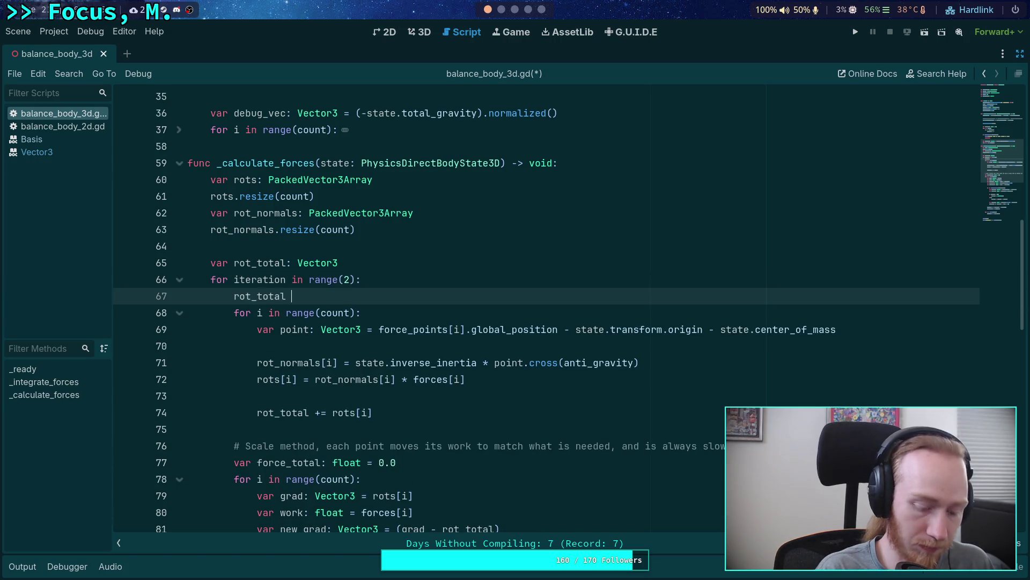
pyautogui.hotkey('ctrl', 'v')
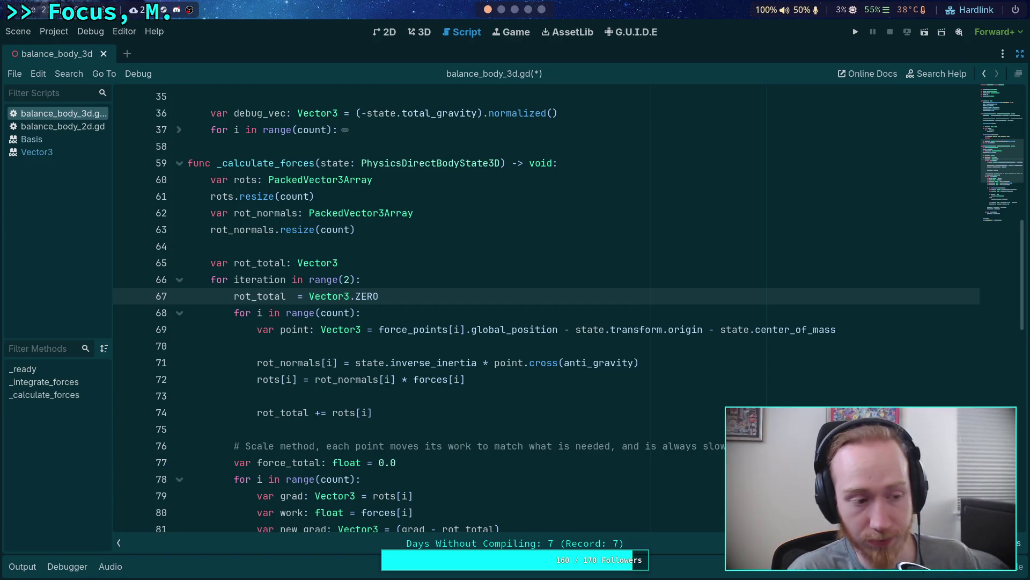
pyautogui.click(298, 290)
pyautogui.press('BackSpace')
# Add a blank line at the iteration loop's top, save the script, and run the project
pyautogui.click(419, 280)
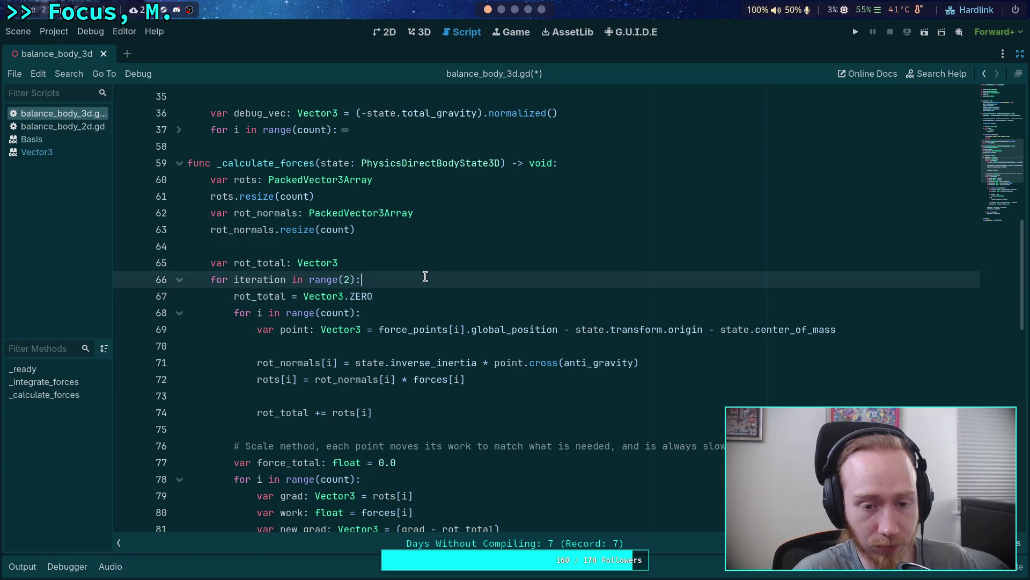
pyautogui.press('Return')
pyautogui.scroll(-1, 410, 284)
pyautogui.hotkey('ctrl', 's')
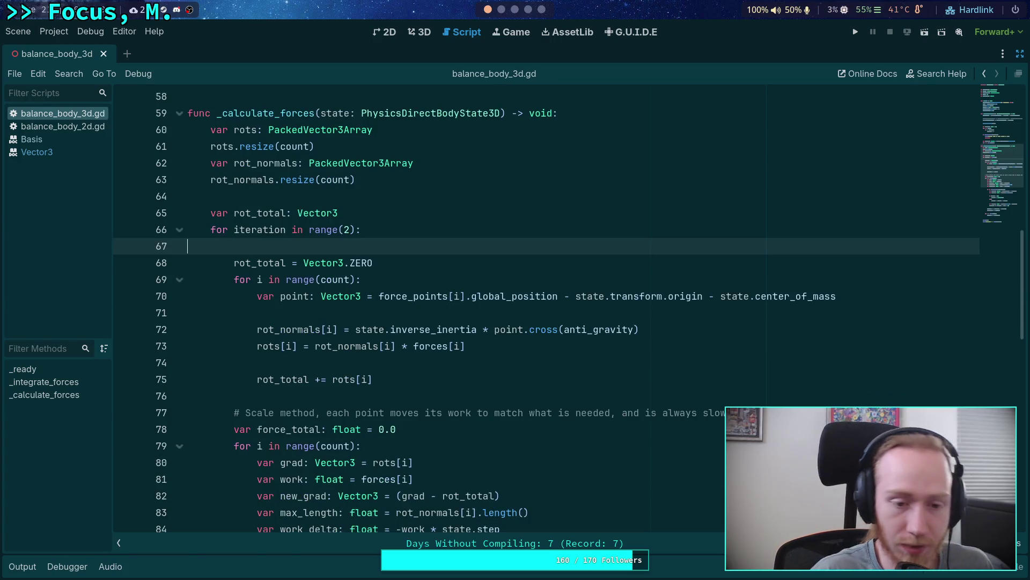
pyautogui.click(863, 32)
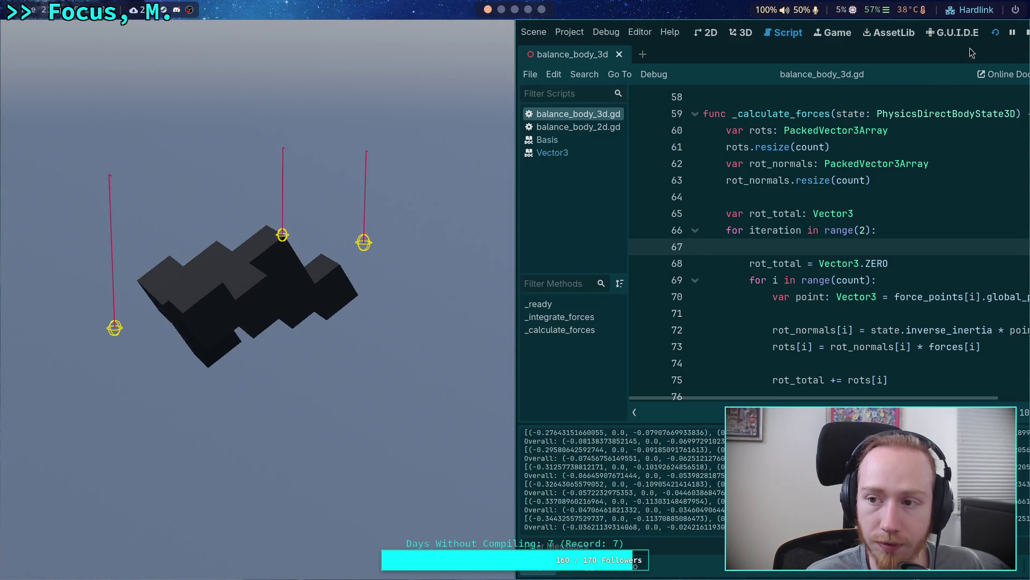
pyautogui.click(1026, 33)
pyautogui.click(22, 566)
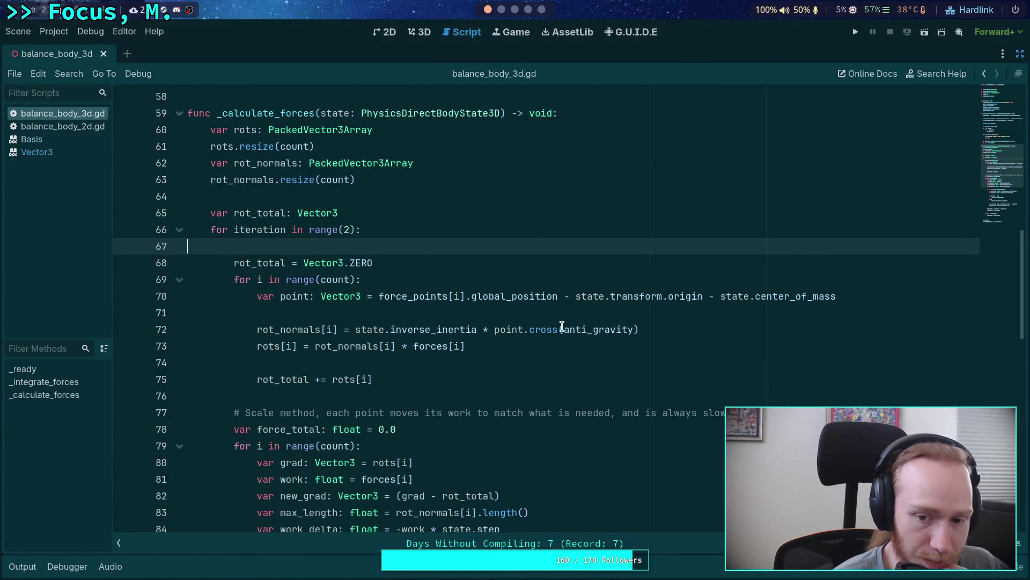
pyautogui.scroll(-3, 431, 355)
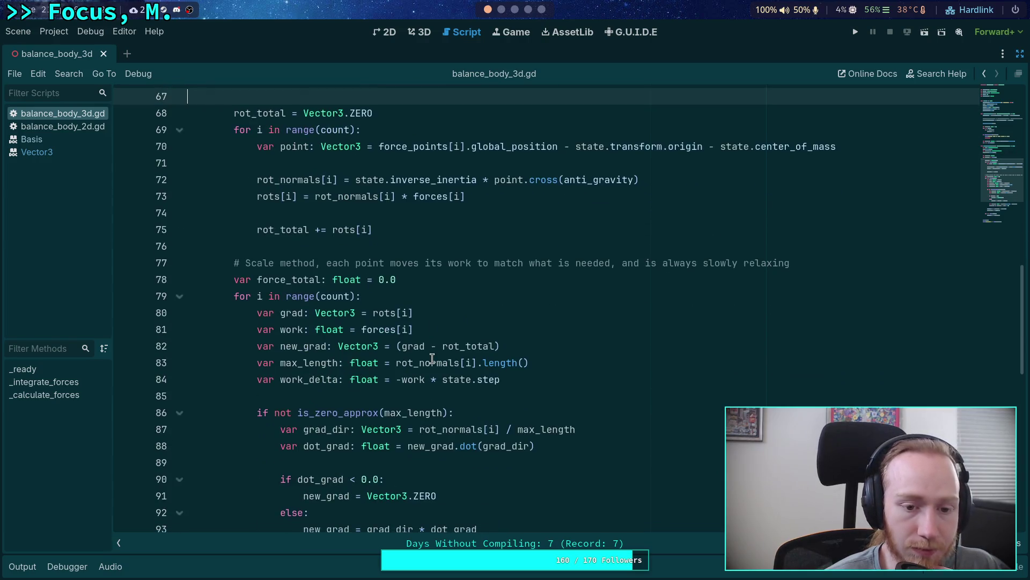
pyautogui.scroll(3, 432, 359)
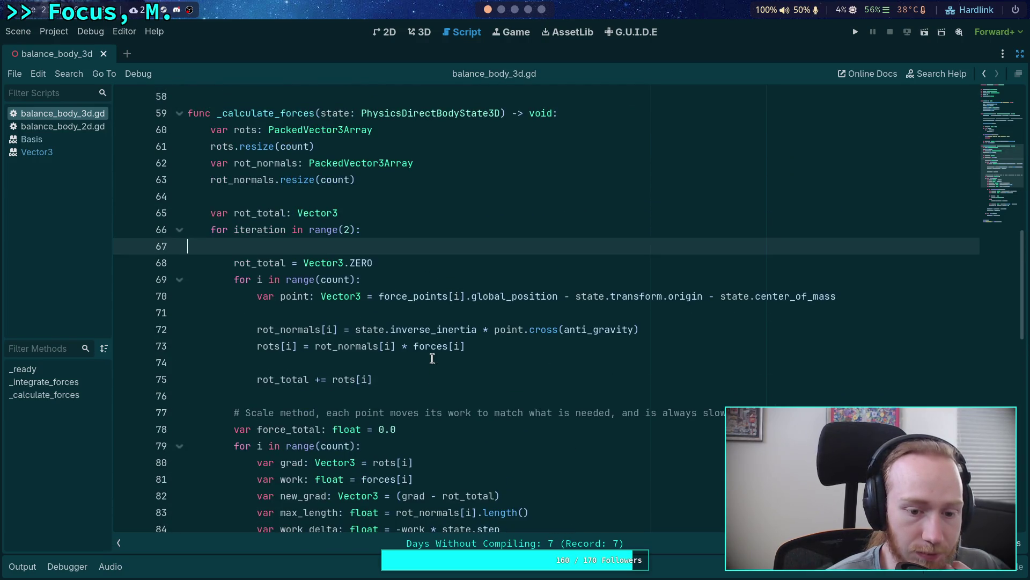
pyautogui.scroll(-6, 432, 359)
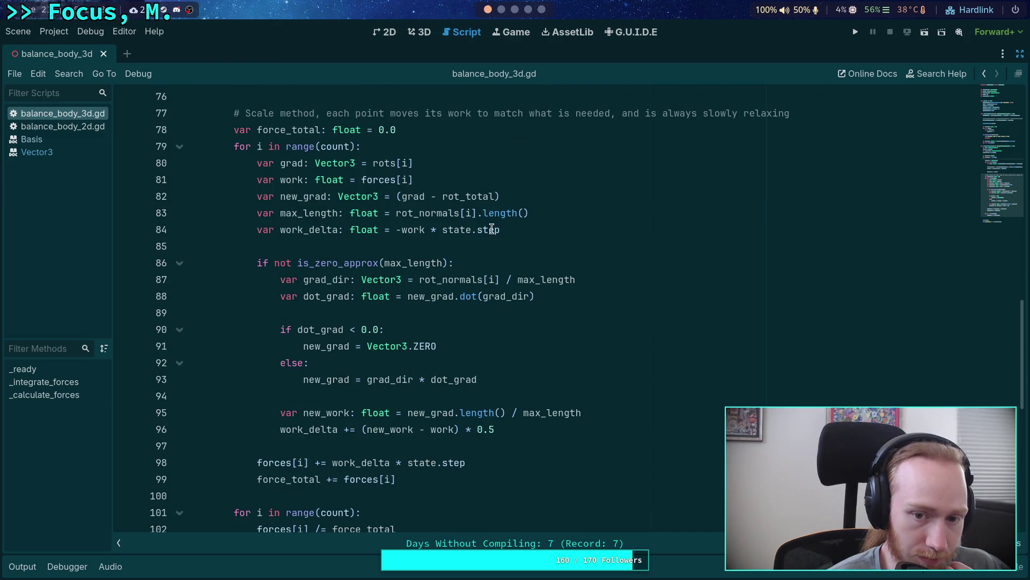
pyautogui.click(489, 230)
pyautogui.doubleClick(489, 229)
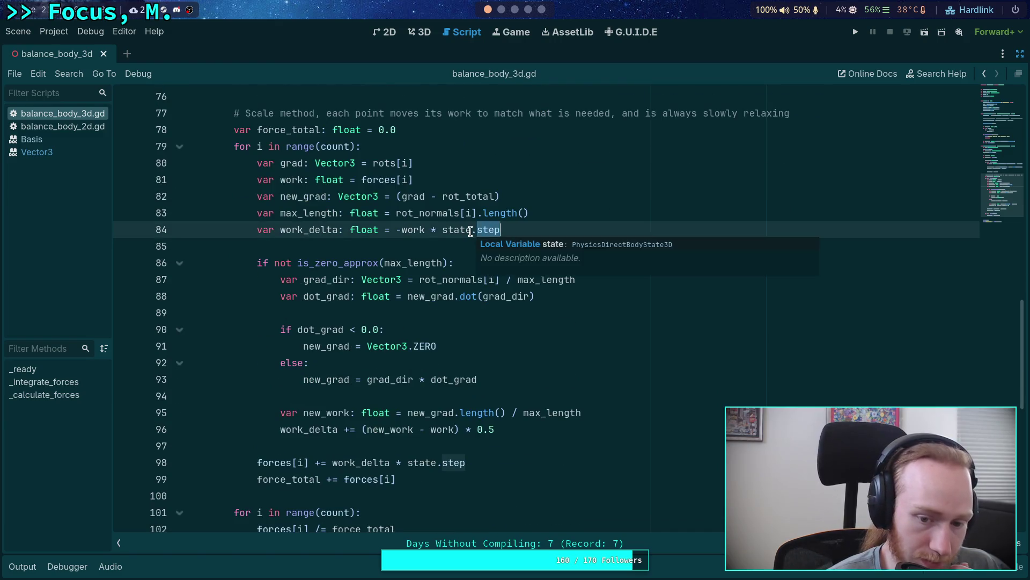
pyautogui.scroll(5, 465, 236)
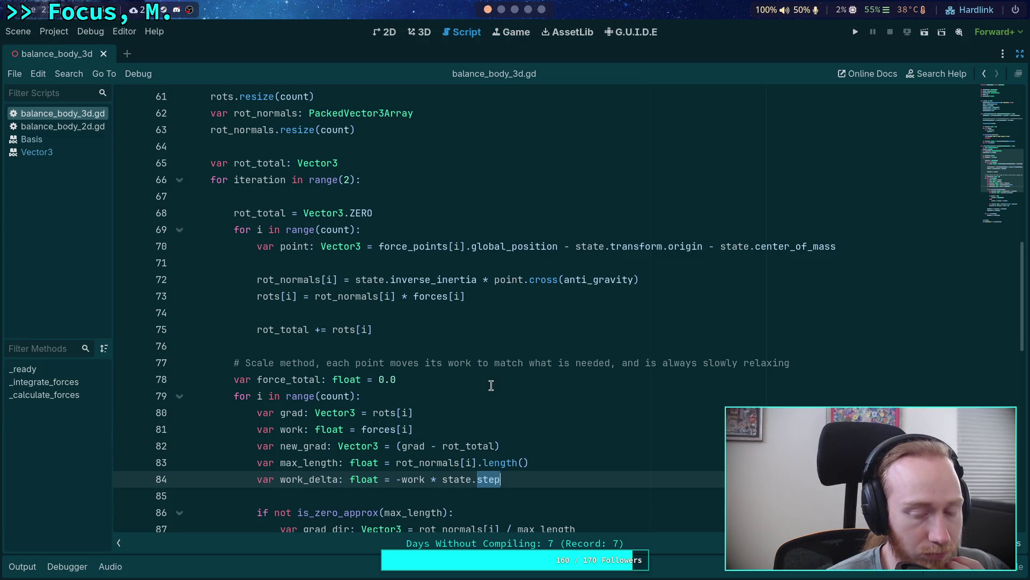
pyautogui.scroll(-4, 491, 385)
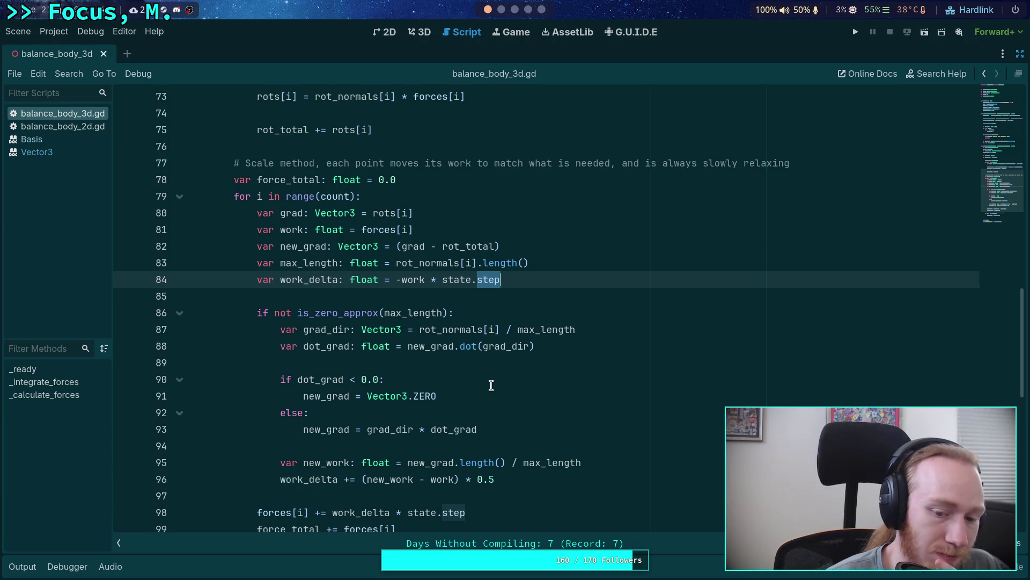
pyautogui.scroll(-3, 491, 385)
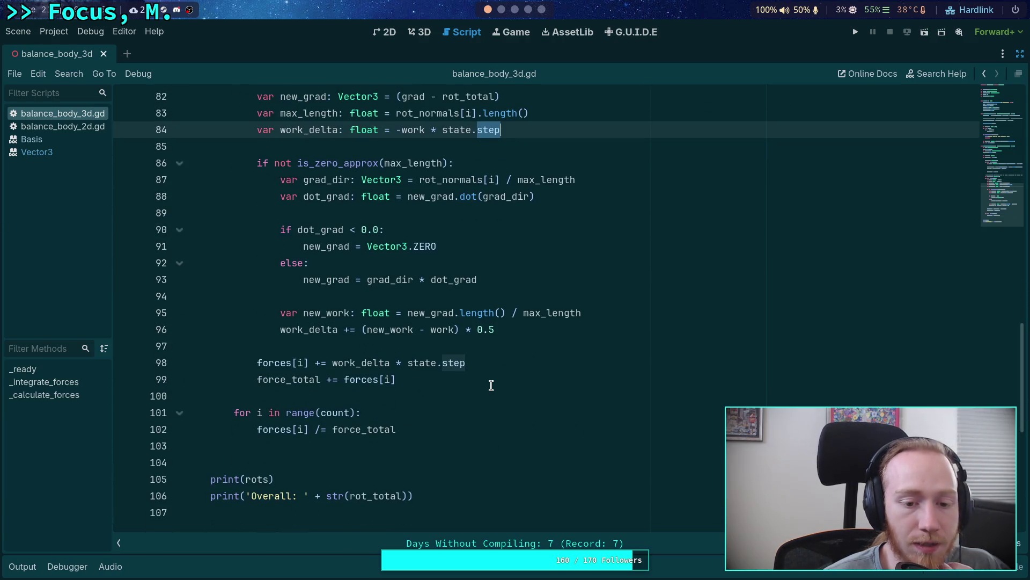
pyautogui.scroll(1, 491, 385)
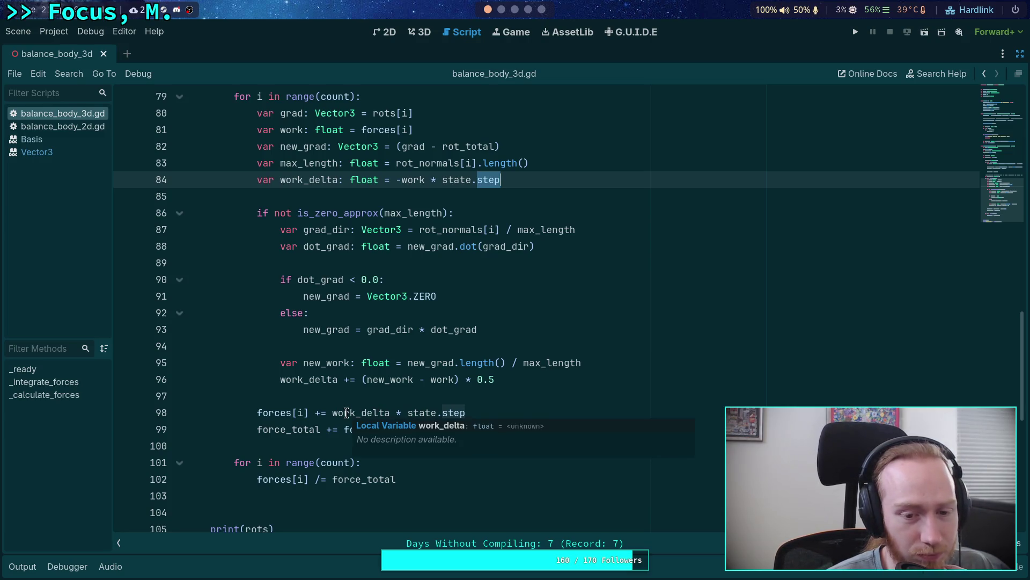
pyautogui.scroll(15, 346, 412)
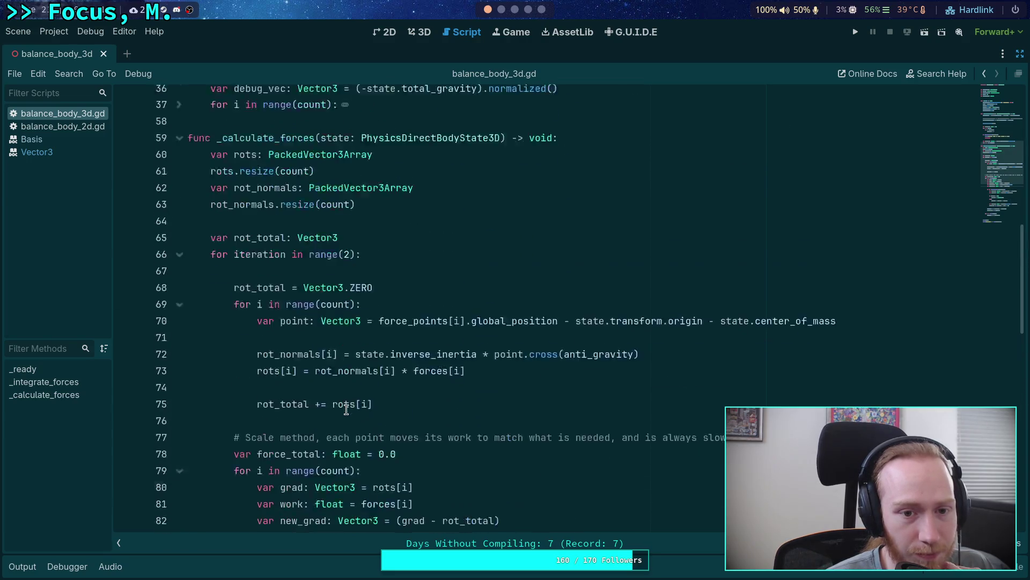
pyautogui.click(347, 279)
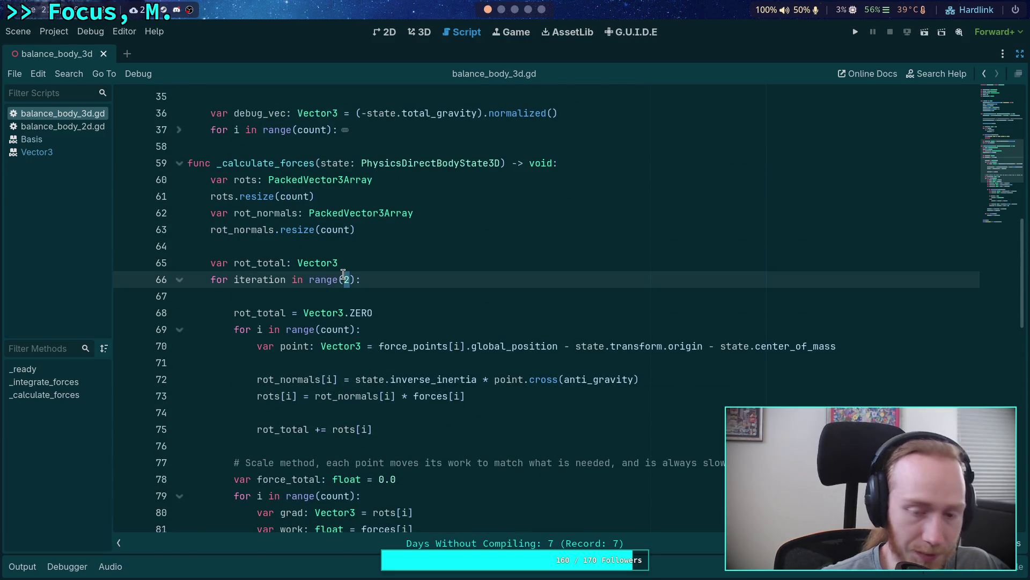
# Test-run the solver with 5, 10, then 20 iterations, stopping the scene after each run
pyautogui.write('5')
pyautogui.press('F5')
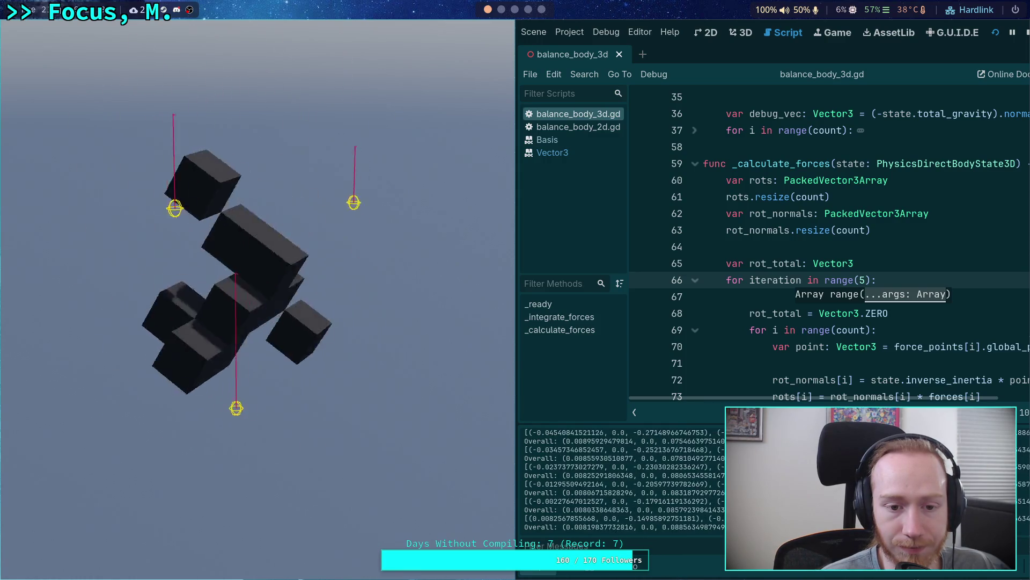
pyautogui.click(1027, 33)
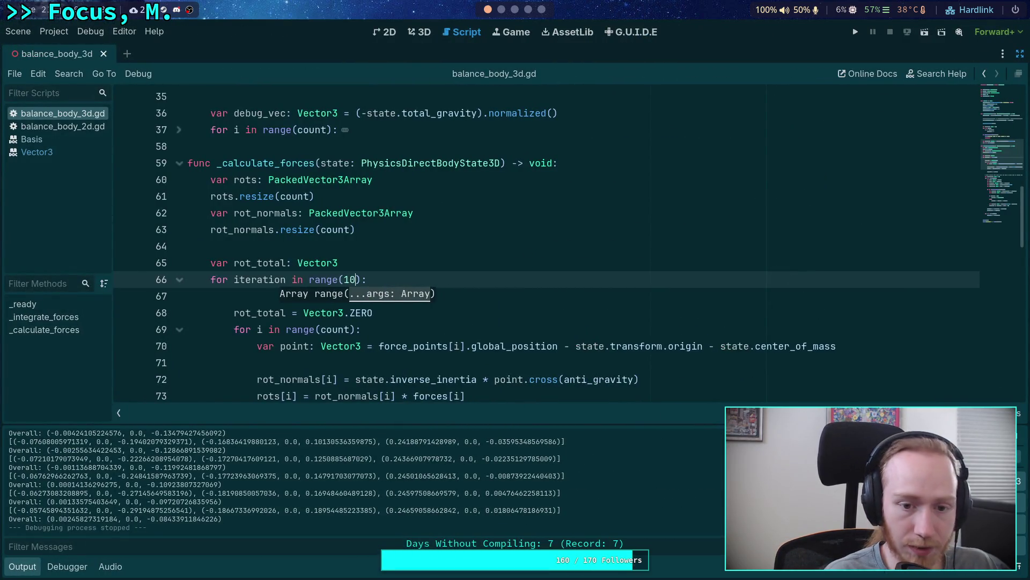
pyautogui.click(857, 32)
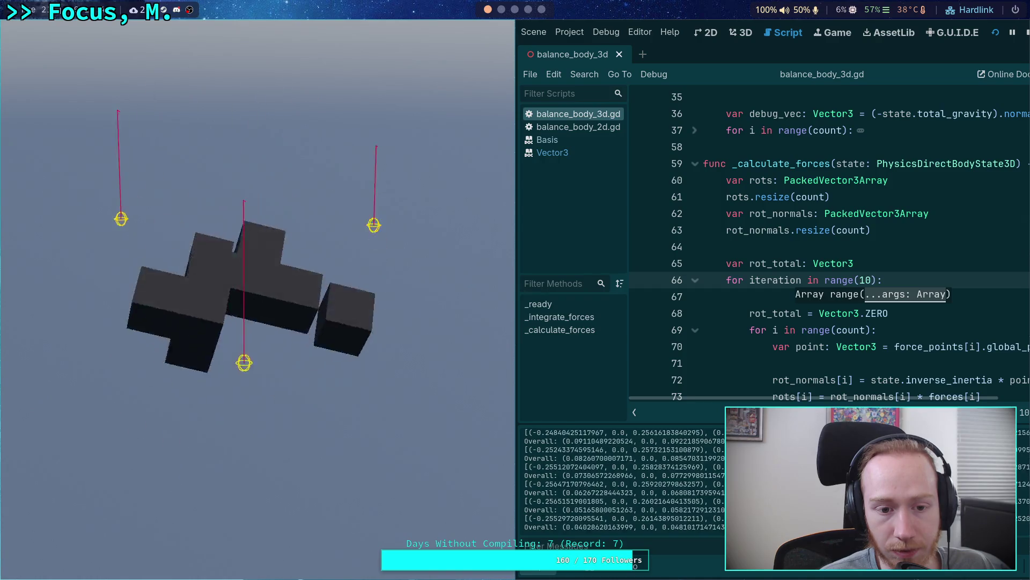
pyautogui.click(1025, 34)
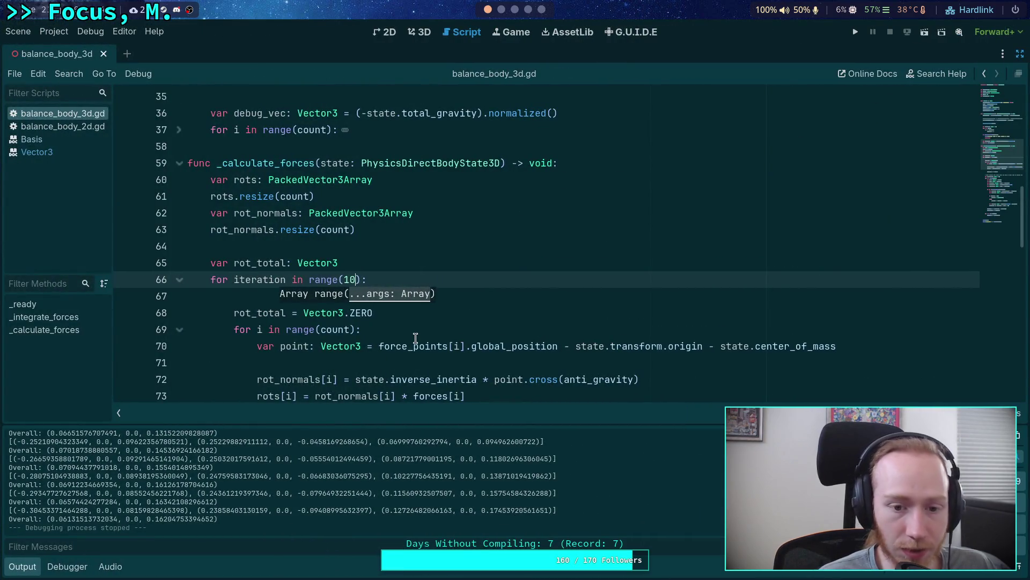
pyautogui.press('BackSpace')
pyautogui.press('BackSpace')
pyautogui.write('20')
pyautogui.hotkey('ctrl', 's')
pyautogui.click(853, 33)
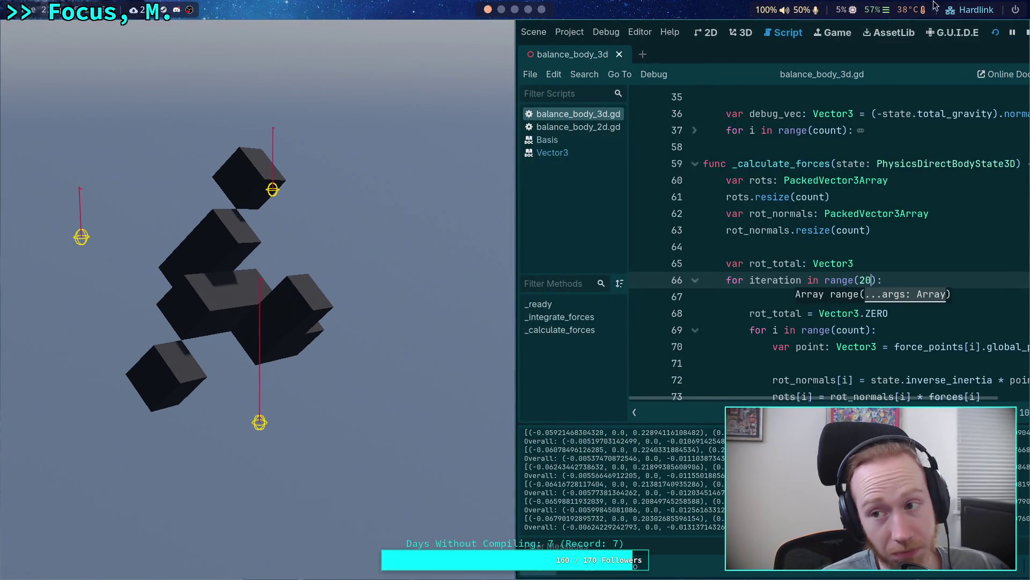
pyautogui.press('F8')
# Raise the iteration count to 100, then 1000, test-running and stopping the scene each time
pyautogui.press('BackSpace')
pyautogui.press('BackSpace')
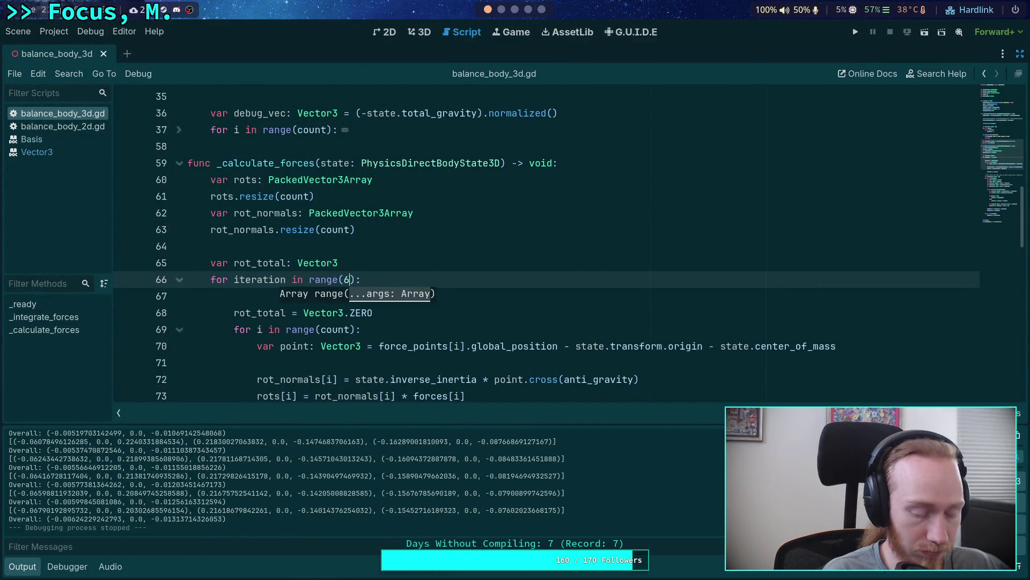
pyautogui.write('100')
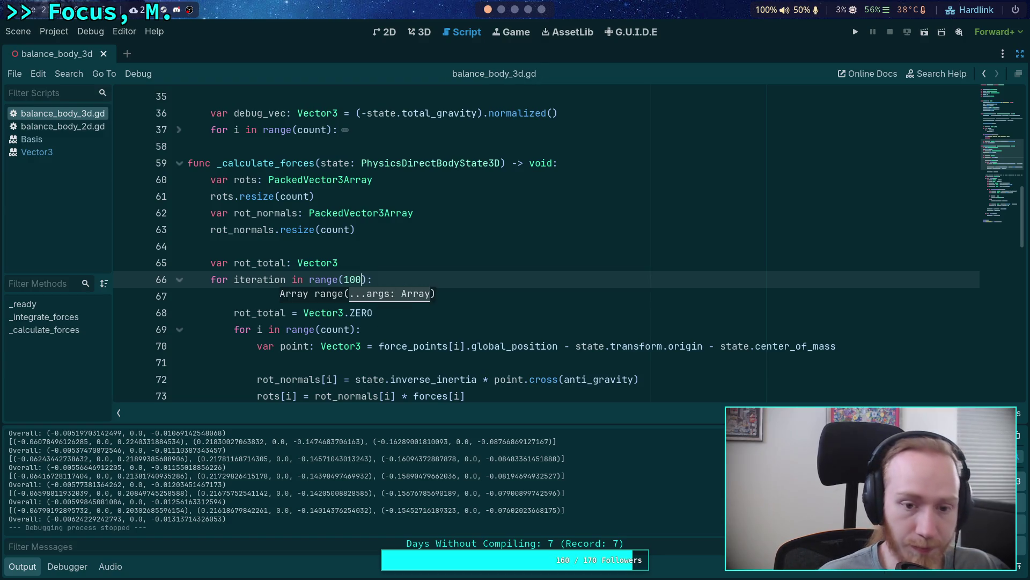
pyautogui.press('F5')
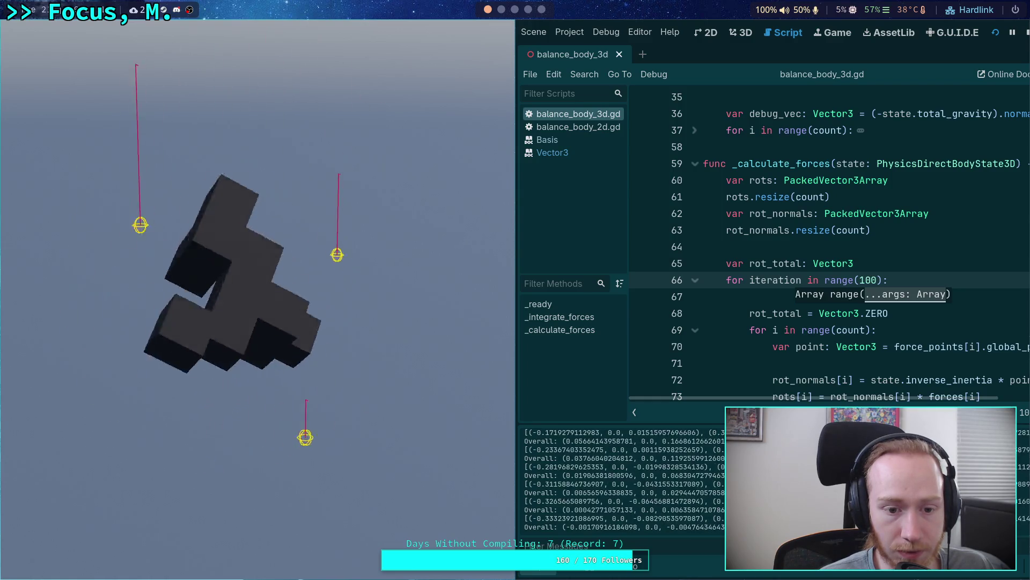
pyautogui.click(1026, 33)
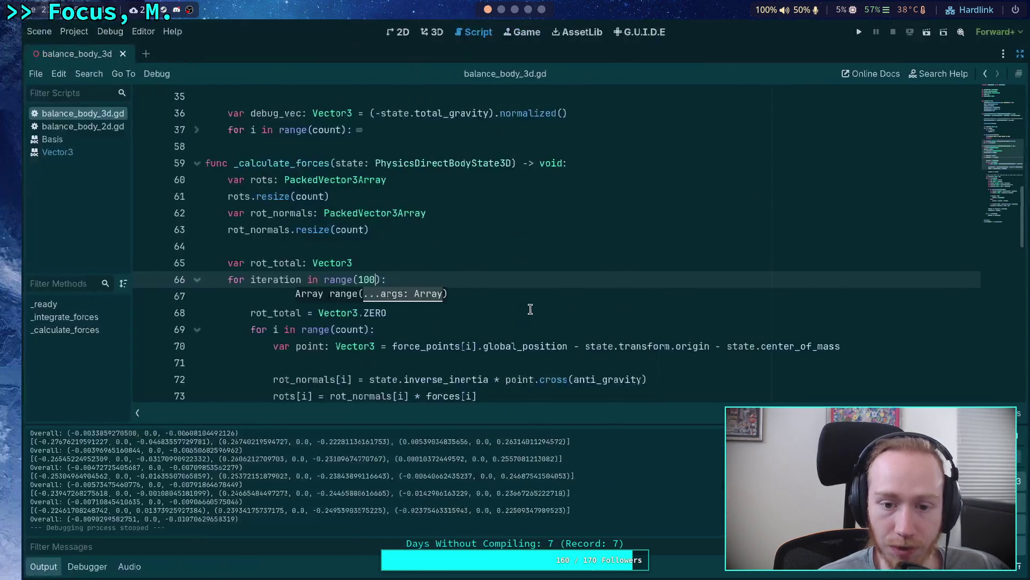
pyautogui.click(30, 570)
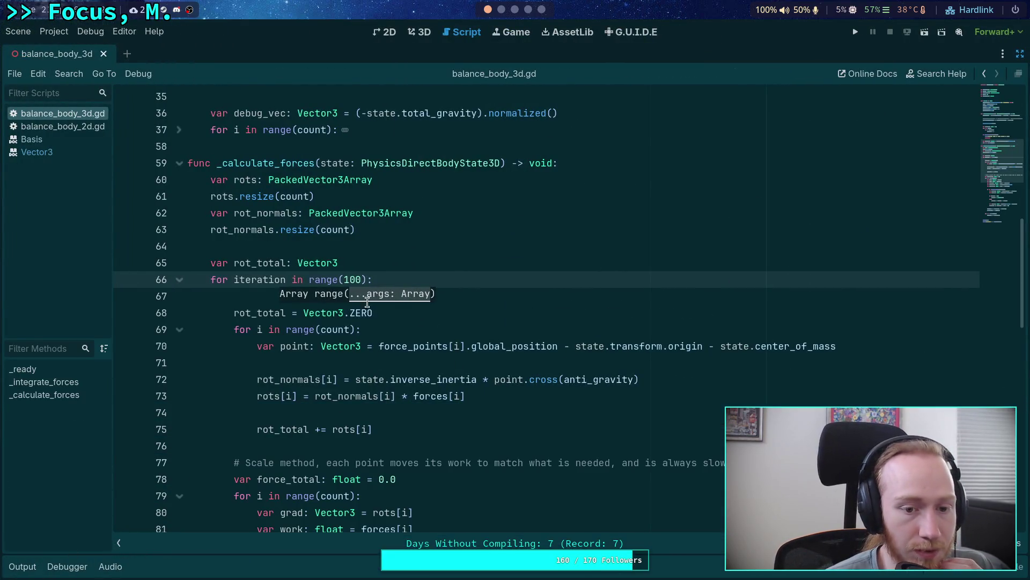
pyautogui.moveTo(361, 280); pyautogui.dragTo(348, 280)
pyautogui.write('100')
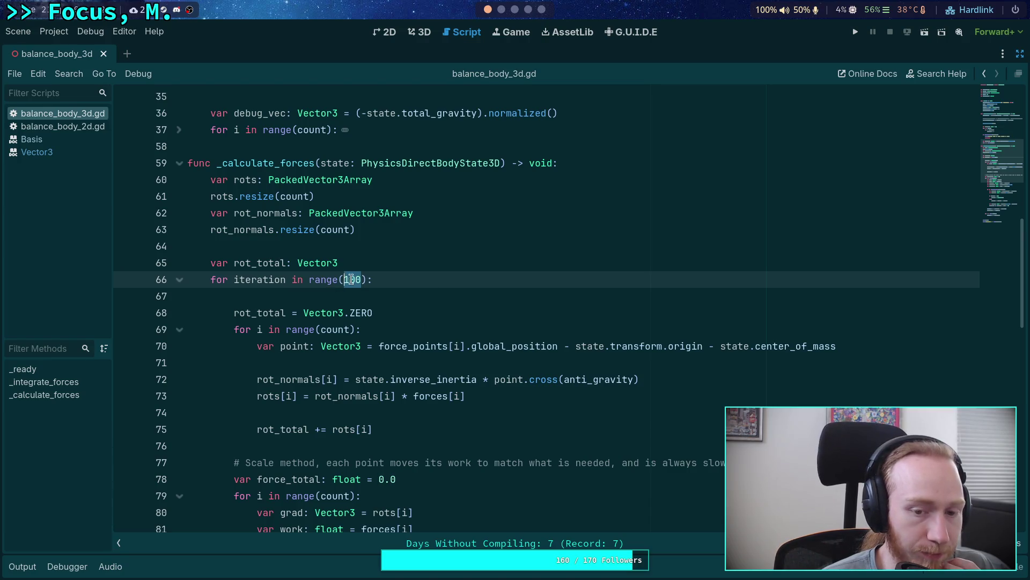
pyautogui.write('0')
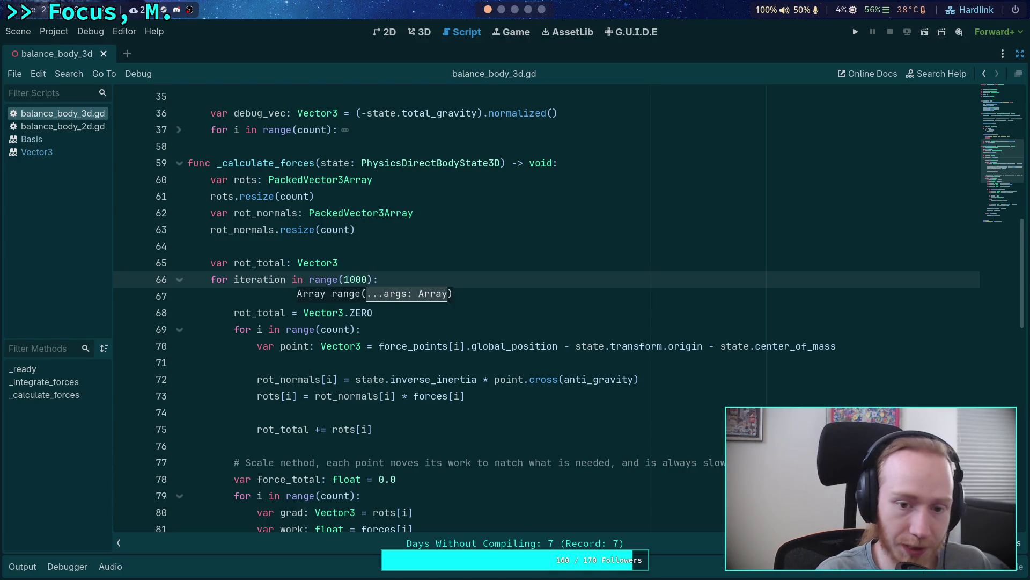
pyautogui.click(855, 32)
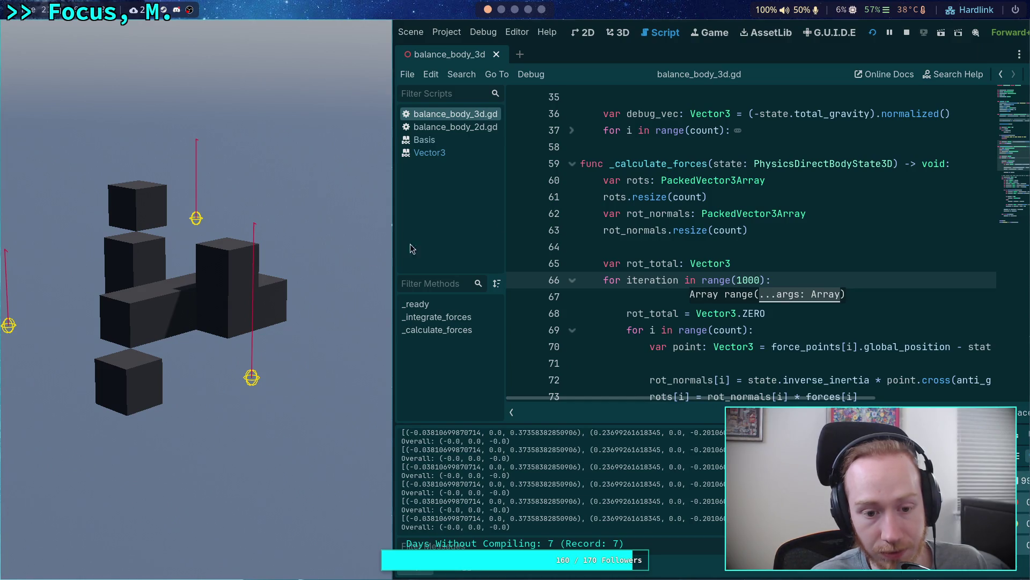
pyautogui.click(906, 34)
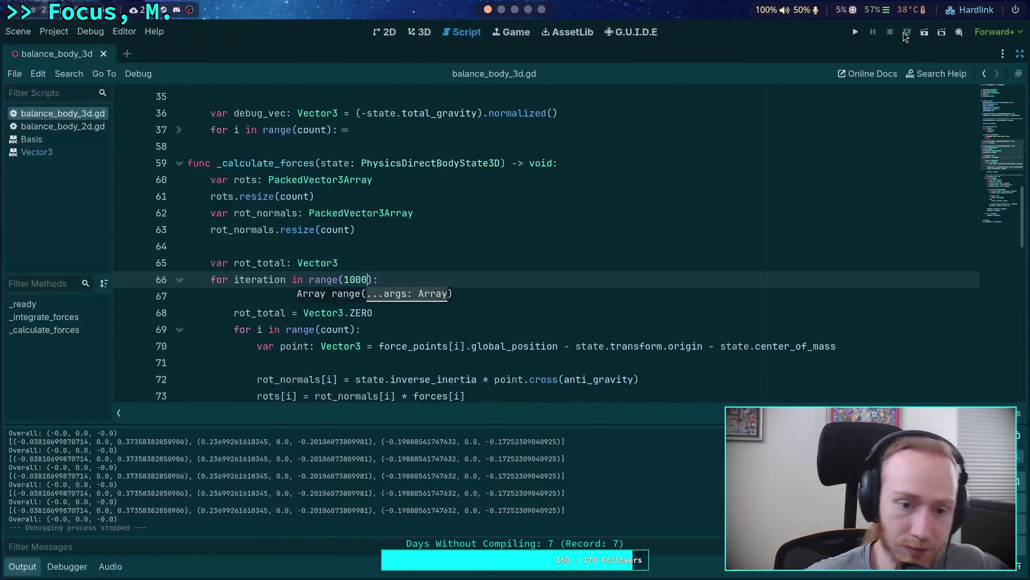
# Add print(forces) after the _calculate_forces(state) call, rerun the scene, and view it in 3D
pyautogui.scroll(-14, 593, 223)
pyautogui.scroll(15, 593, 223)
pyautogui.scroll(5, 396, 301)
pyautogui.scroll(-2, 373, 290)
pyautogui.click(424, 141)
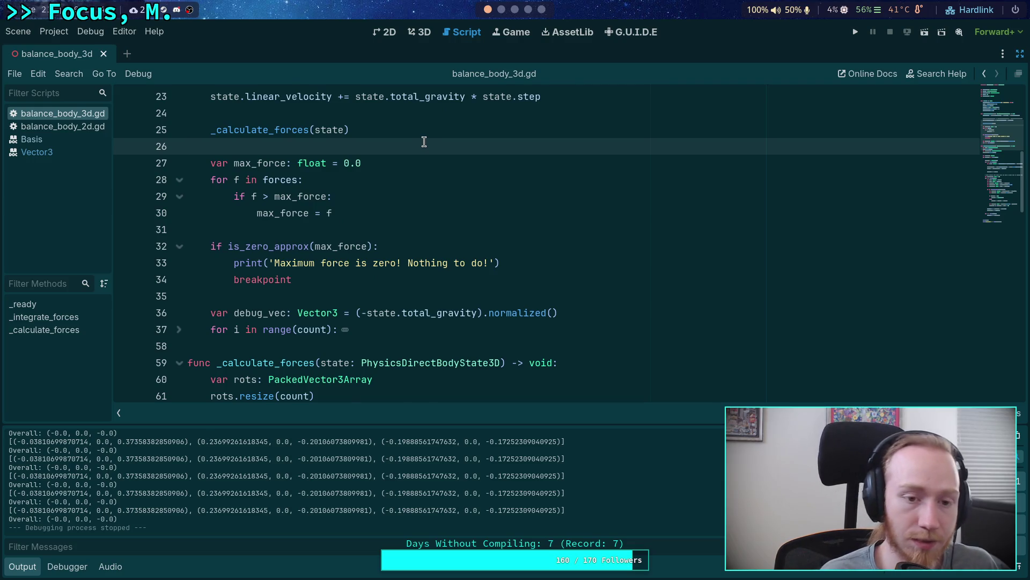
pyautogui.press('Return')
pyautogui.press('Return')
pyautogui.press('Up')
pyautogui.write('es')
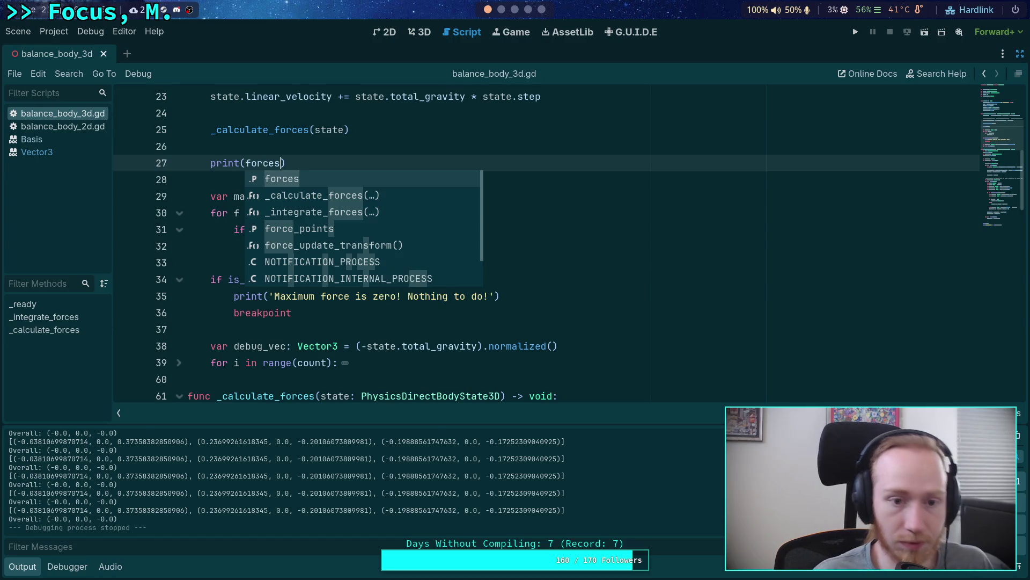
pyautogui.click(854, 33)
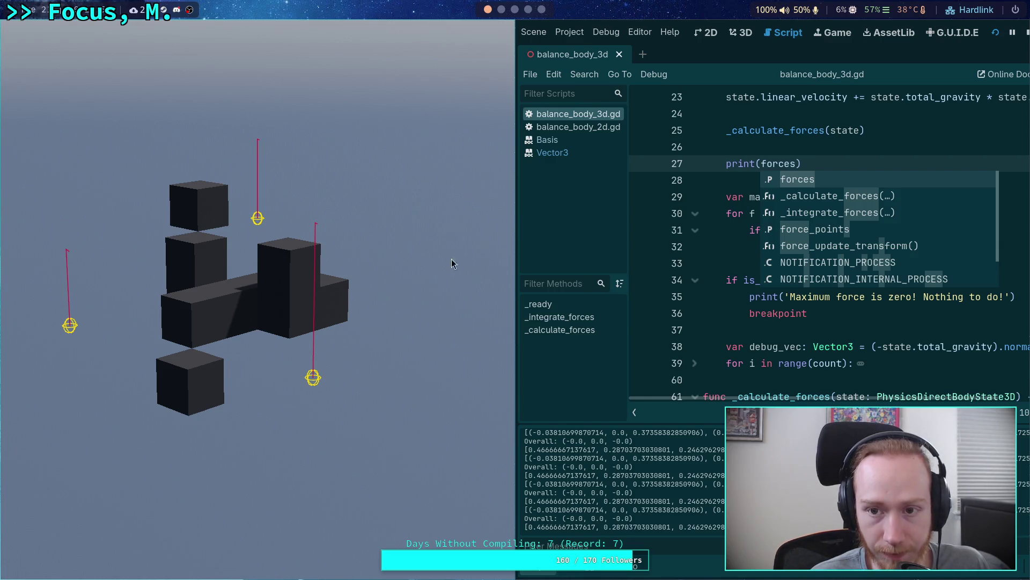
pyautogui.click(740, 32)
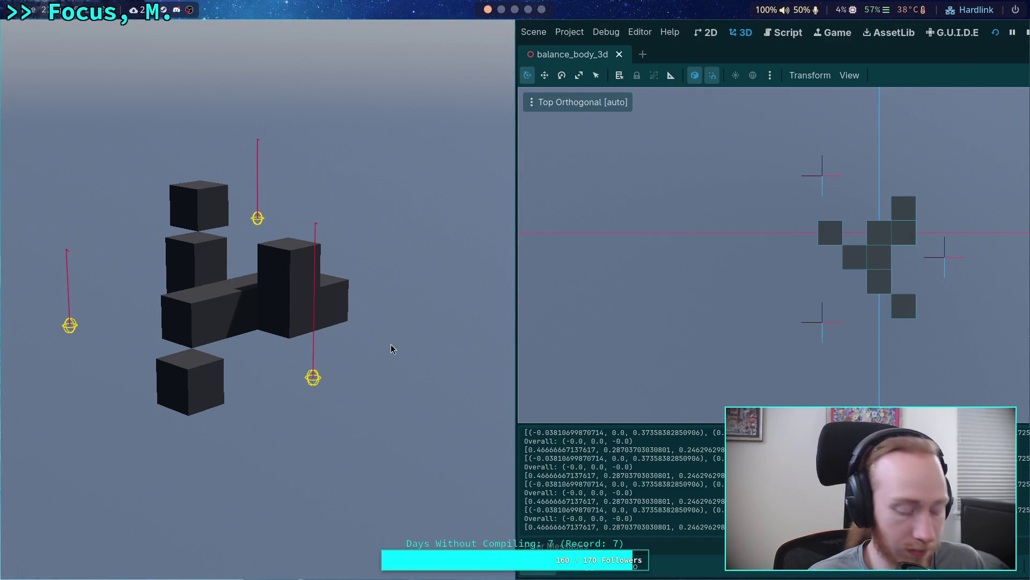
# Float the game window aside, restore the Scene dock, and select CollisionShape3D4 then ForcePoint1
pyautogui.press('super+v')
pyautogui.moveTo(250, 333)
pyautogui.mouseDown()
pyautogui.moveTo(355, 202)
pyautogui.moveTo(150, 253)
pyautogui.moveTo(2, 257)
pyautogui.mouseUp()
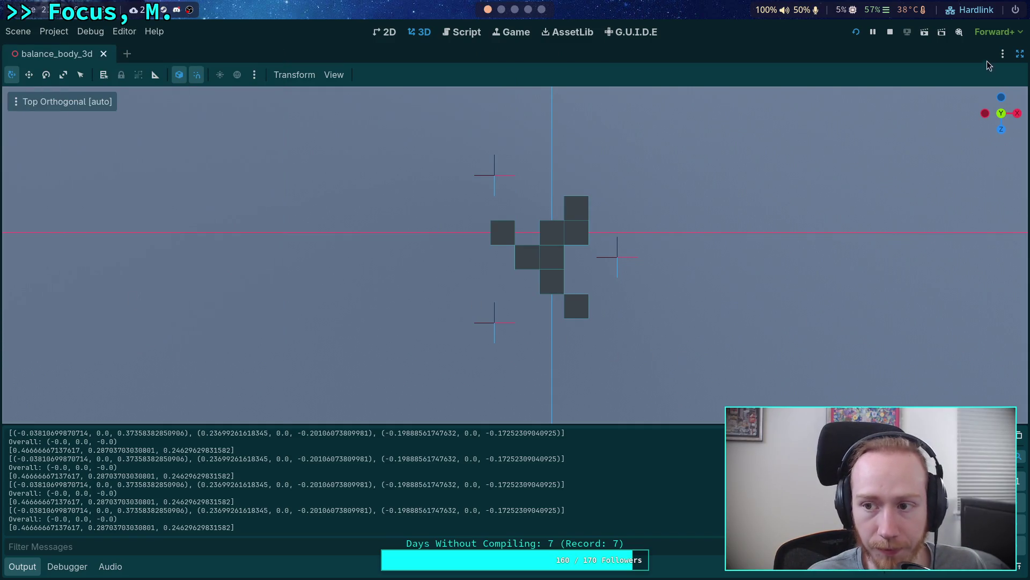
pyautogui.click(1020, 54)
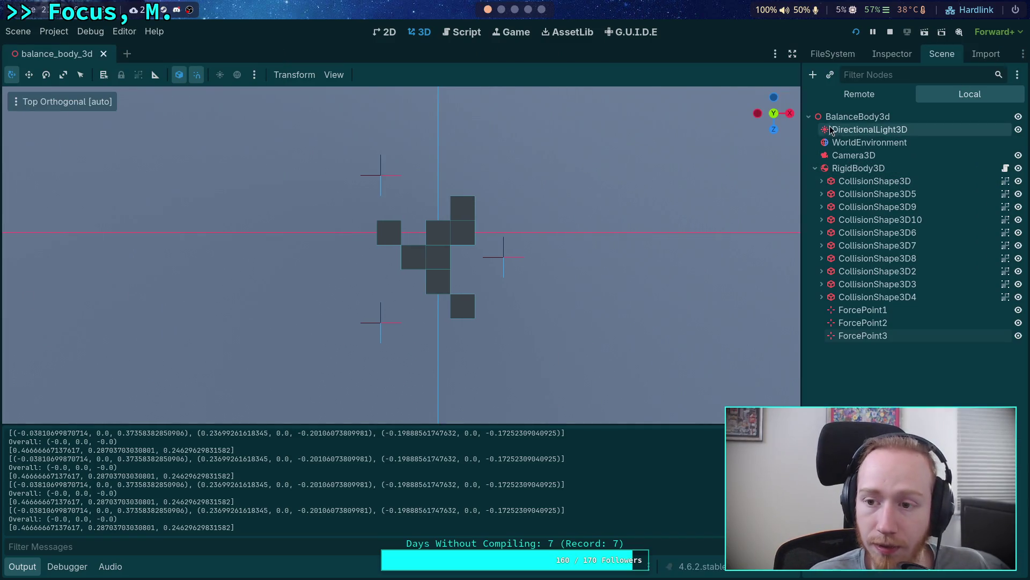
pyautogui.click(859, 297)
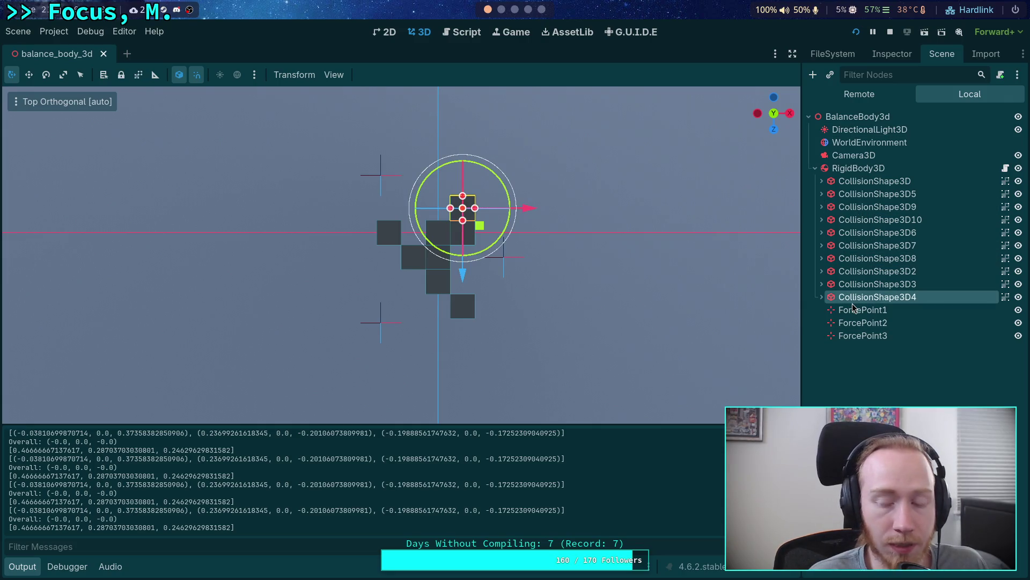
pyautogui.click(856, 310)
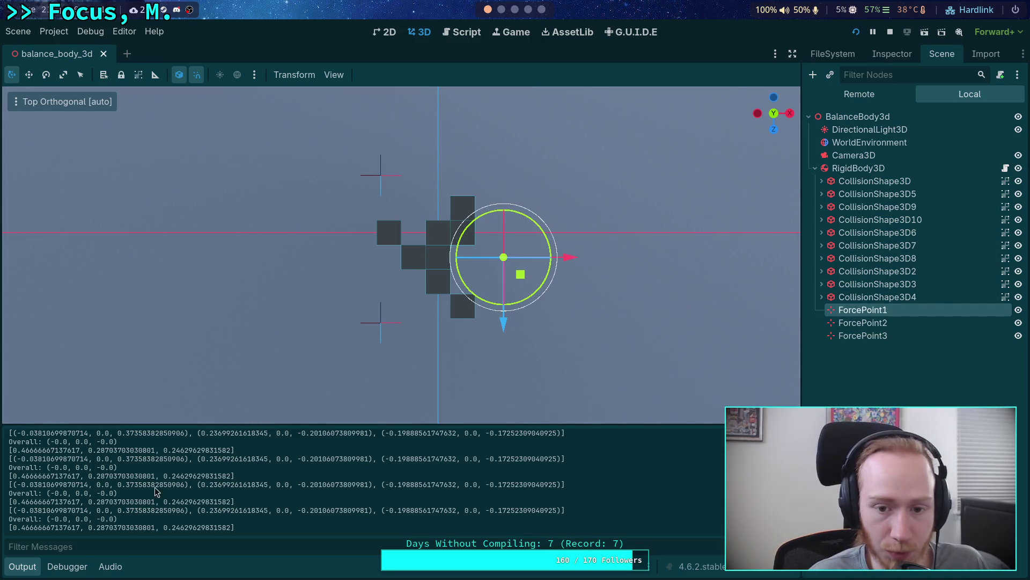